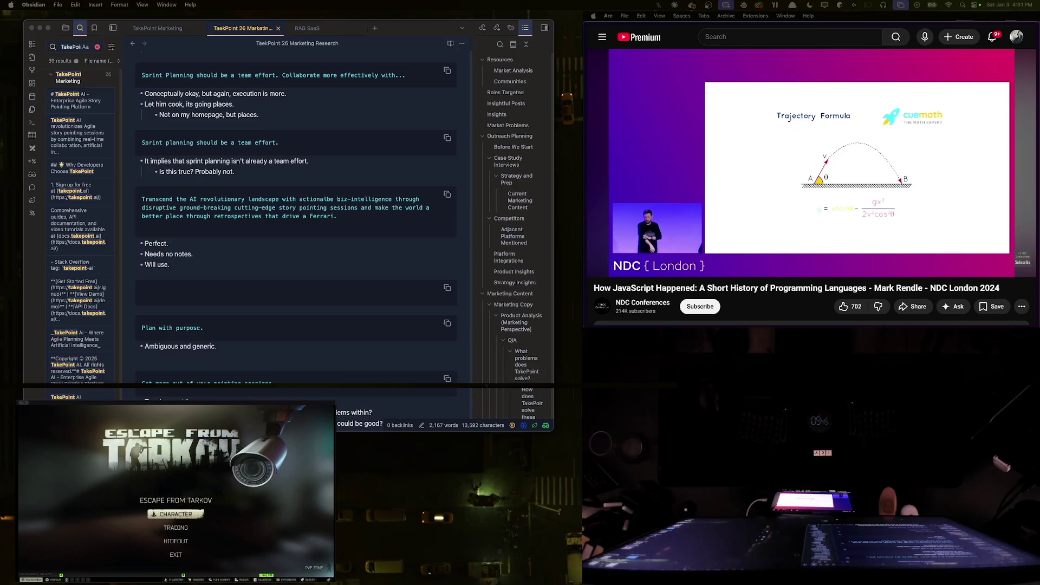
# - In the game's gear screen, move the armor vest, rifle and gear to the stash and fill the tactical rig
pyautogui.click(176, 514)
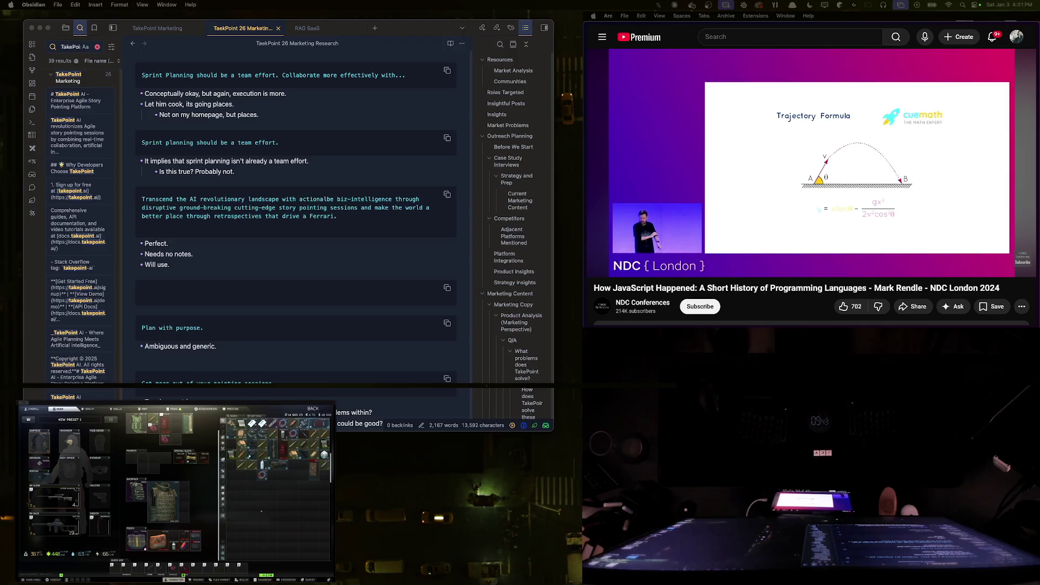
pyautogui.keyDown('ctrl'); pyautogui.click(163, 495); pyautogui.keyUp('ctrl')
pyautogui.keyDown('ctrl'); pyautogui.click(55, 524); pyautogui.keyUp('ctrl')
pyautogui.keyDown('ctrl'); pyautogui.click(187, 443); pyautogui.keyUp('ctrl')
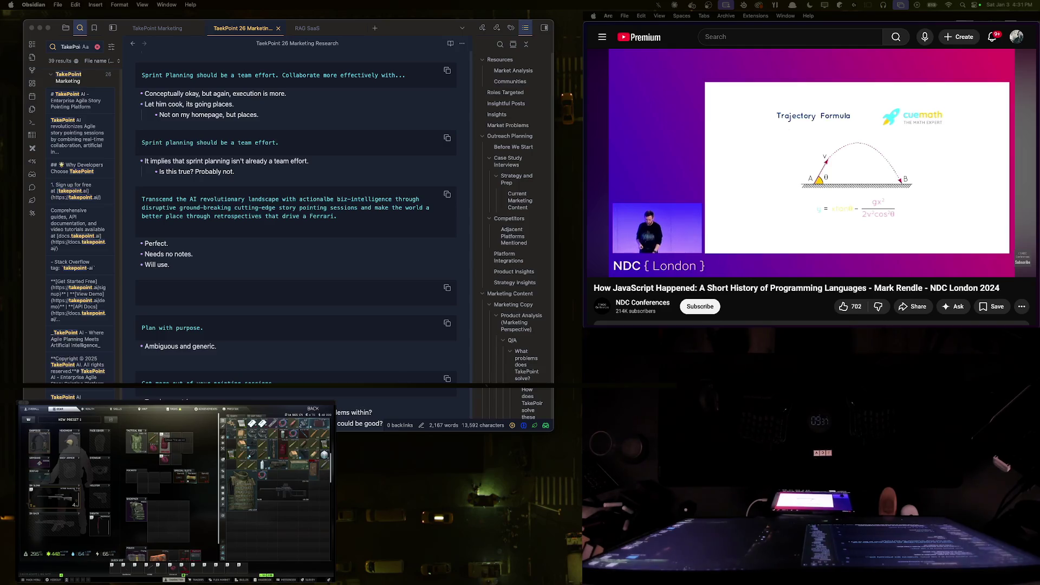
pyautogui.keyDown('ctrl'); pyautogui.click(162, 460); pyautogui.keyUp('ctrl')
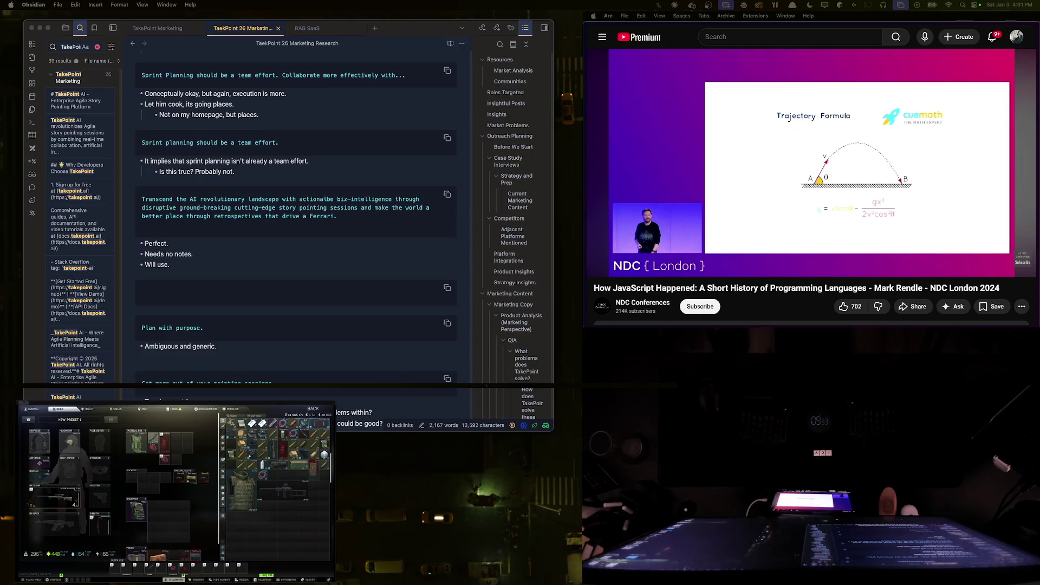
pyautogui.scroll(-2, 183, 504)
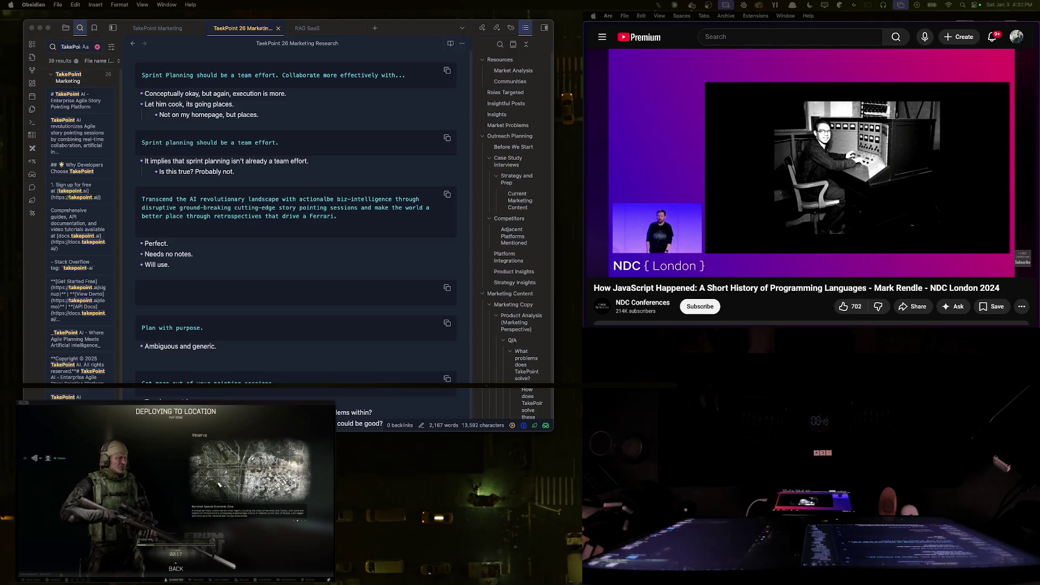
# - Leave the game, enlarge the talk video, and focus the TakePoint 26 note at the 'Needs no notes' line
pyautogui.hotkey('alt', 'Tab')
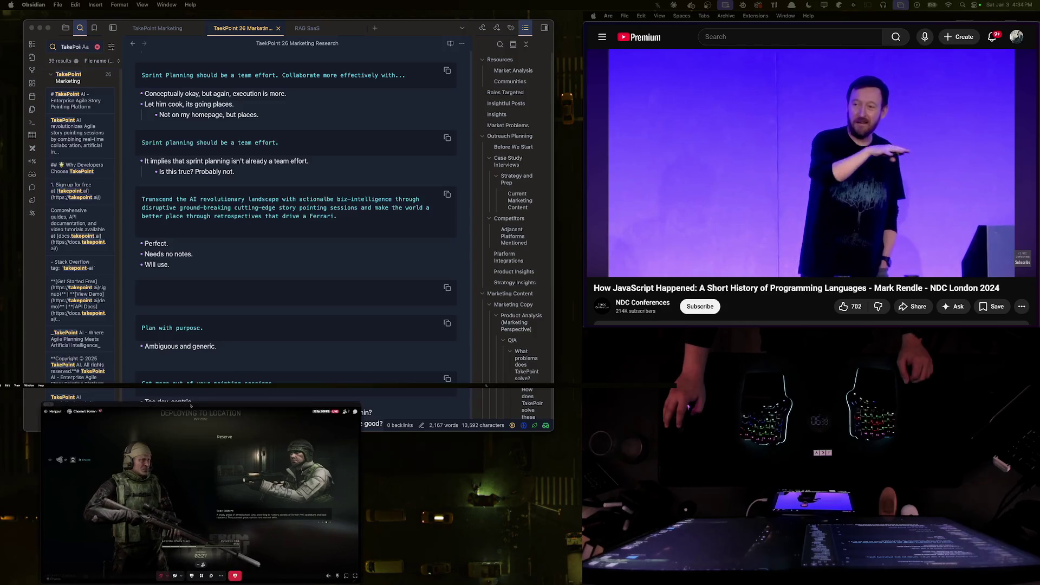
pyautogui.moveTo(178, 488)
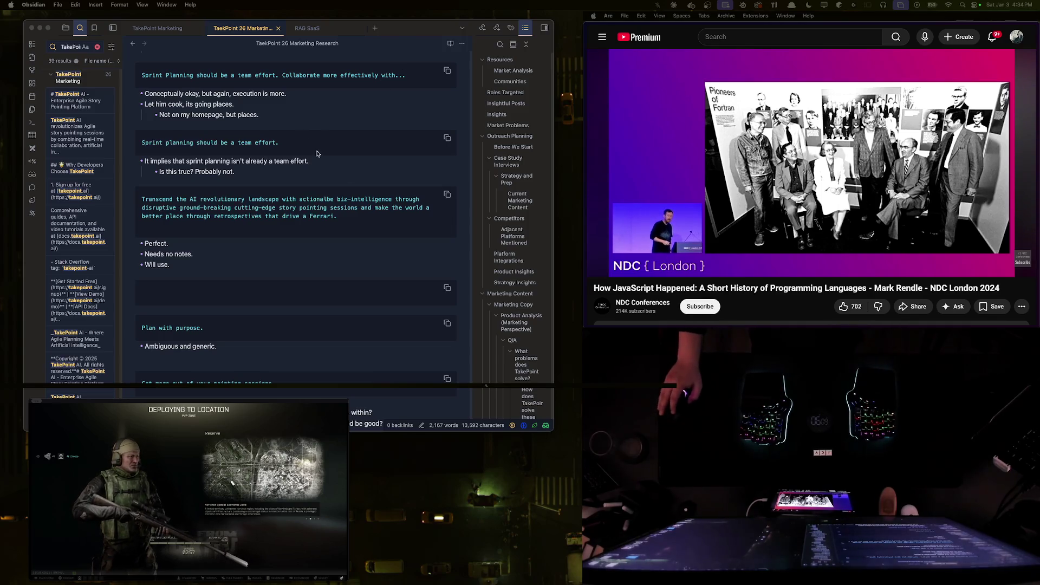
pyautogui.doubleClick(954, 210)
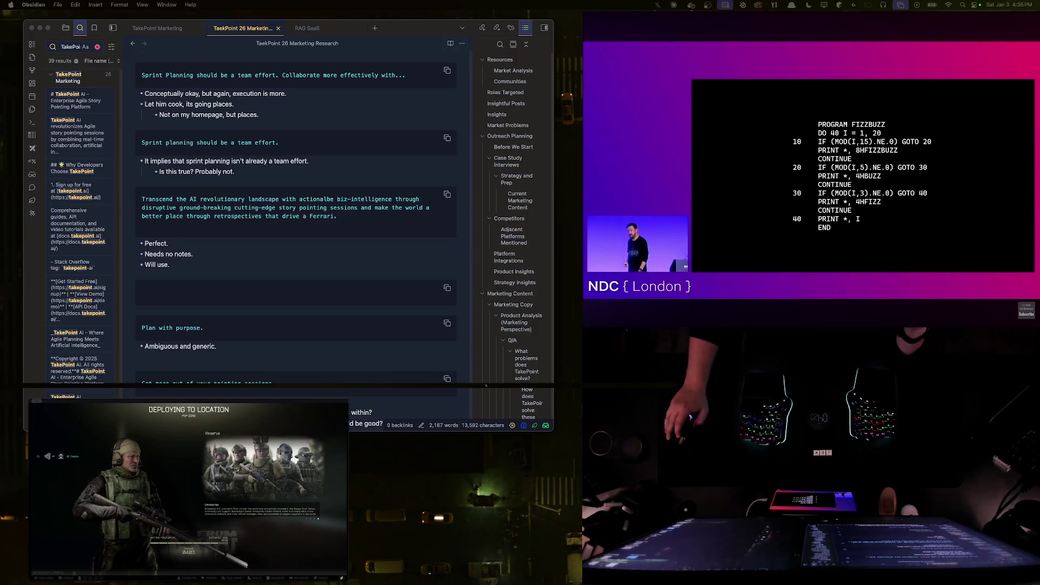
pyautogui.click(248, 199)
pyautogui.click(221, 222)
pyautogui.scroll(-5, 223, 226)
pyautogui.scroll(4, 226, 228)
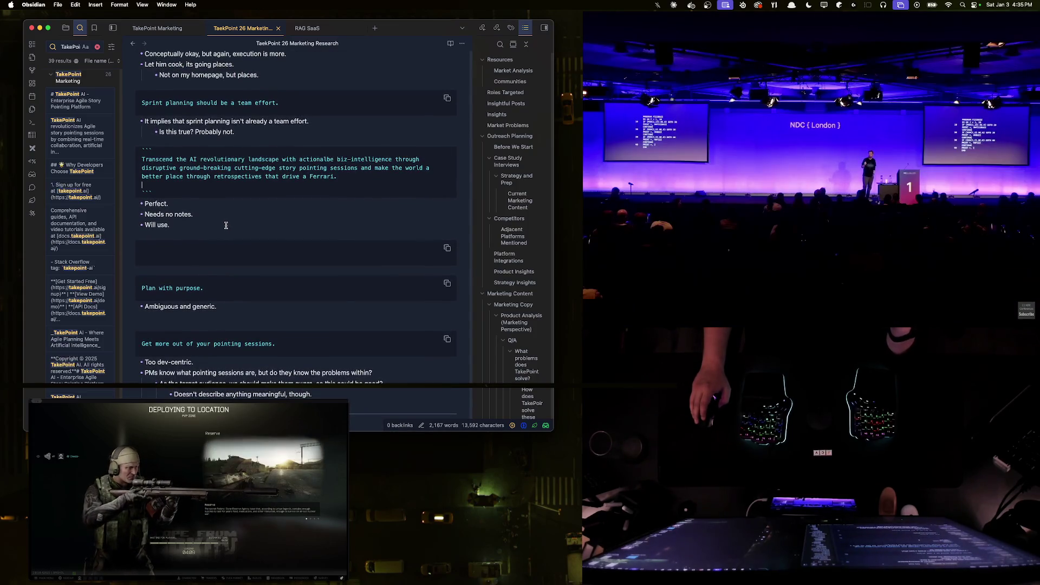
pyautogui.click(254, 221)
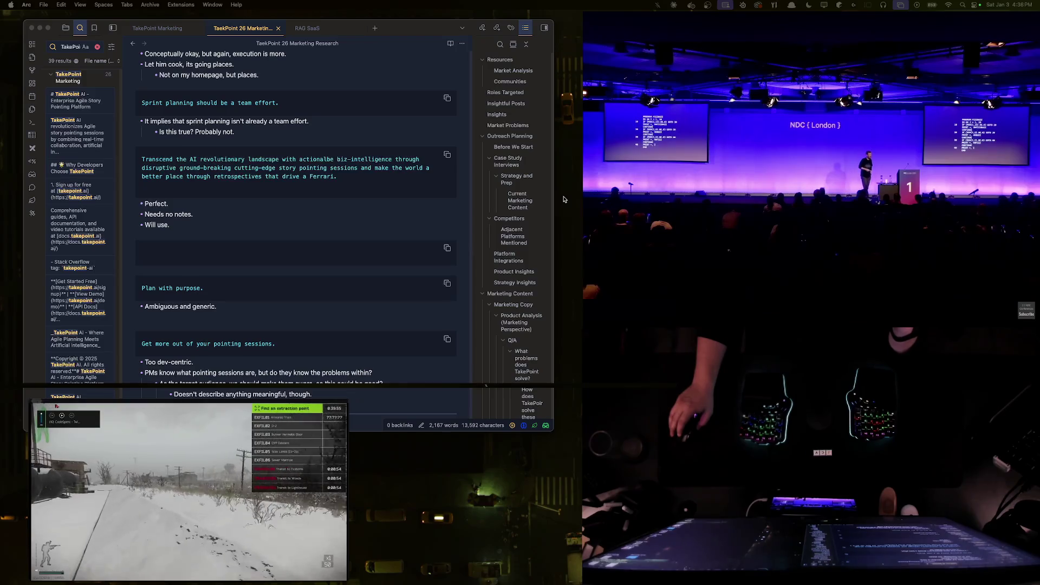
# - Check Mission Control, bring up Arc's TakePoint window and position it over the notes
pyautogui.hotkey('ctrl', 'Up')
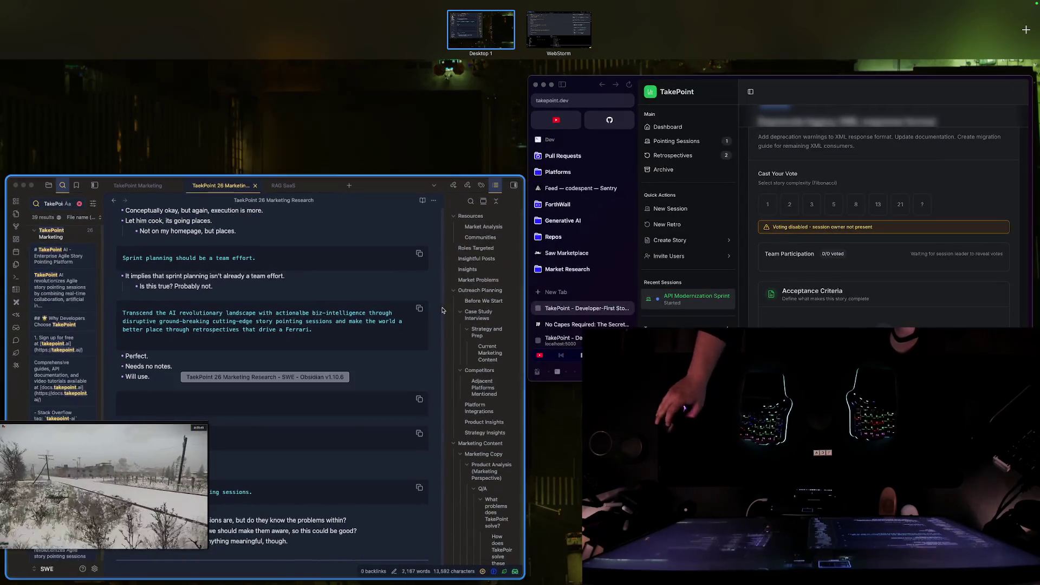
pyautogui.click(444, 227)
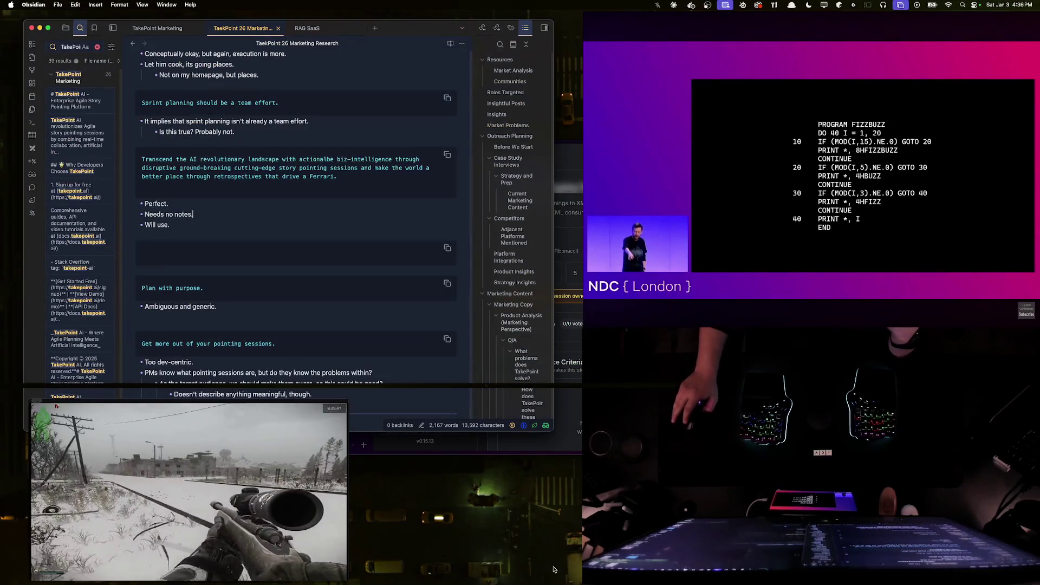
pyautogui.press('super+Tab')
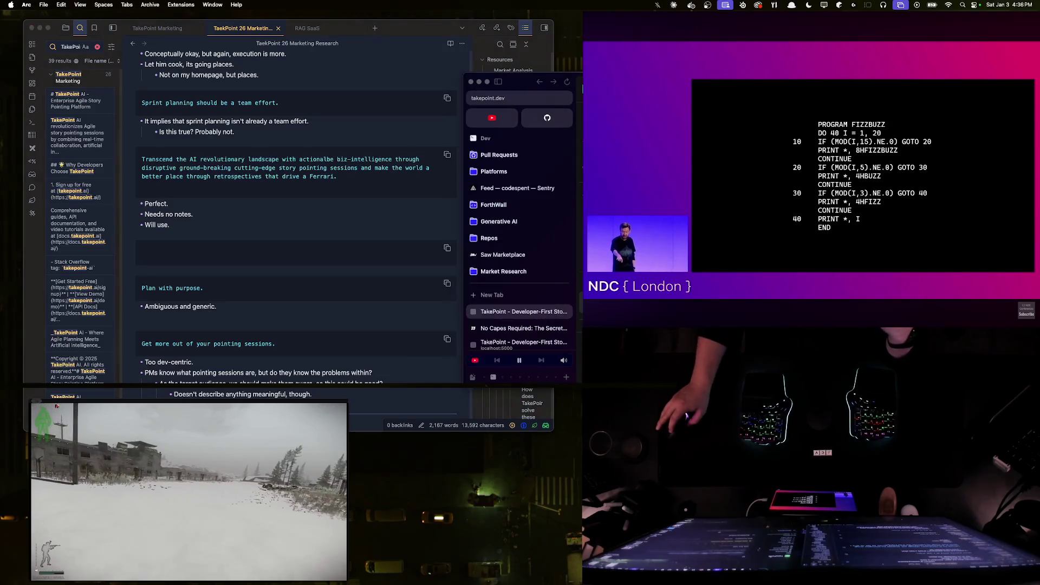
pyautogui.click(499, 89)
pyautogui.moveTo(499, 89); pyautogui.dragTo(411, 147)
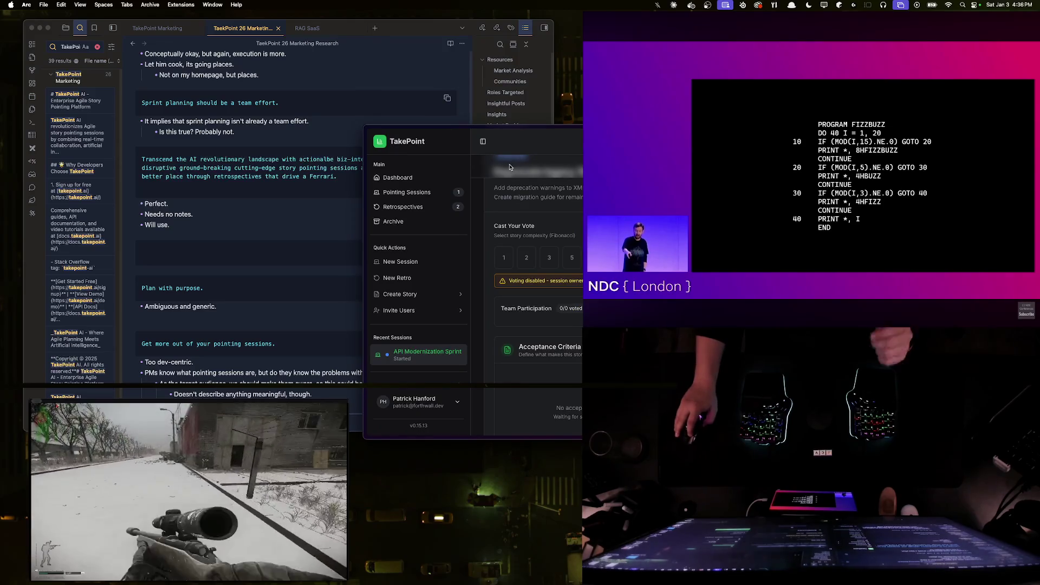
# - Load localhost:3000 in Arc, then move to the desktop with landing.tsx in WebStorm
pyautogui.press('super+l')
pyautogui.write('localhost:3000')
pyautogui.press('Return')
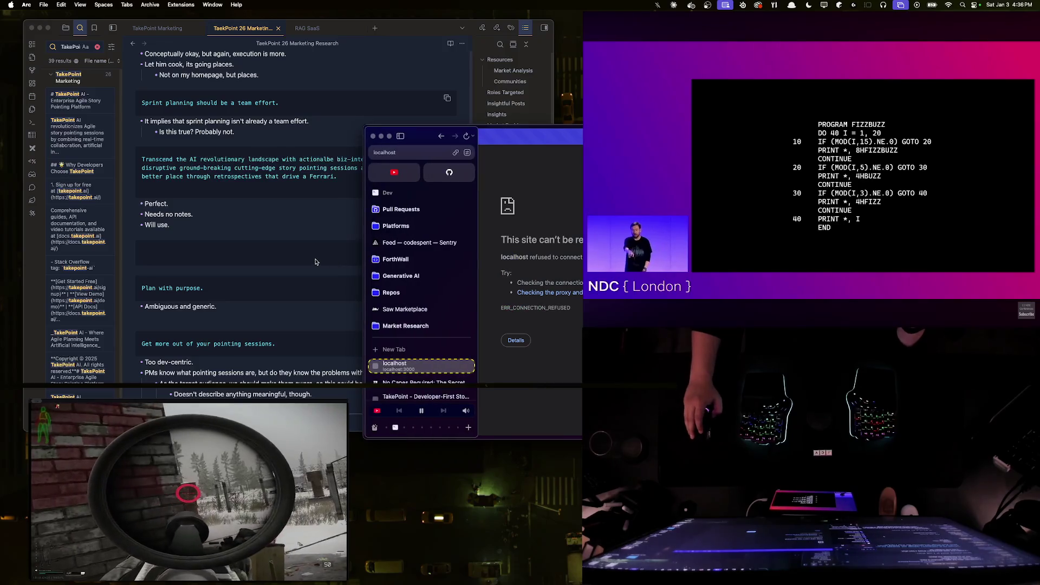
pyautogui.hotkey('ctrl', 'Right')
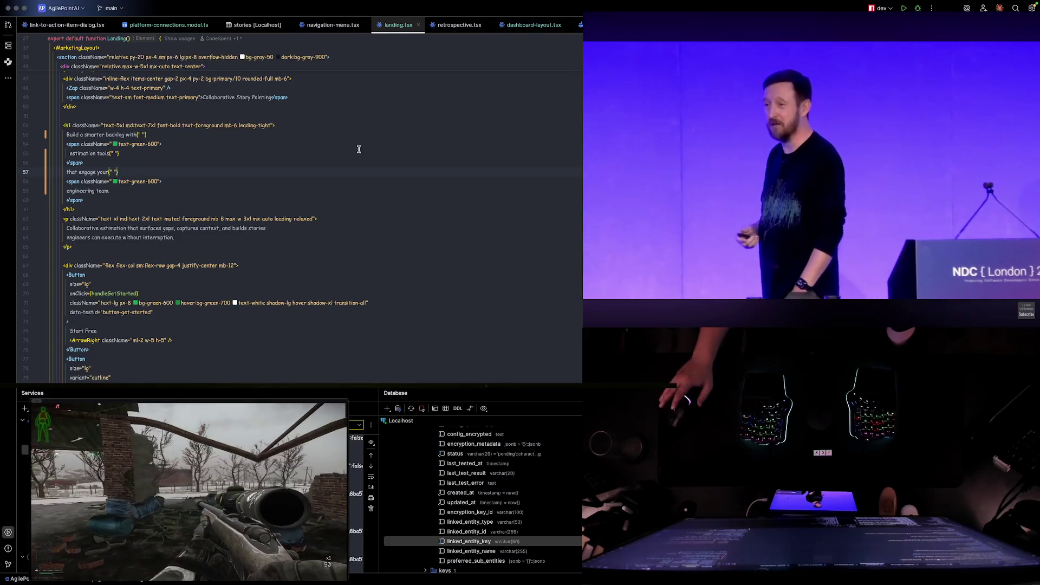
pyautogui.click(272, 209)
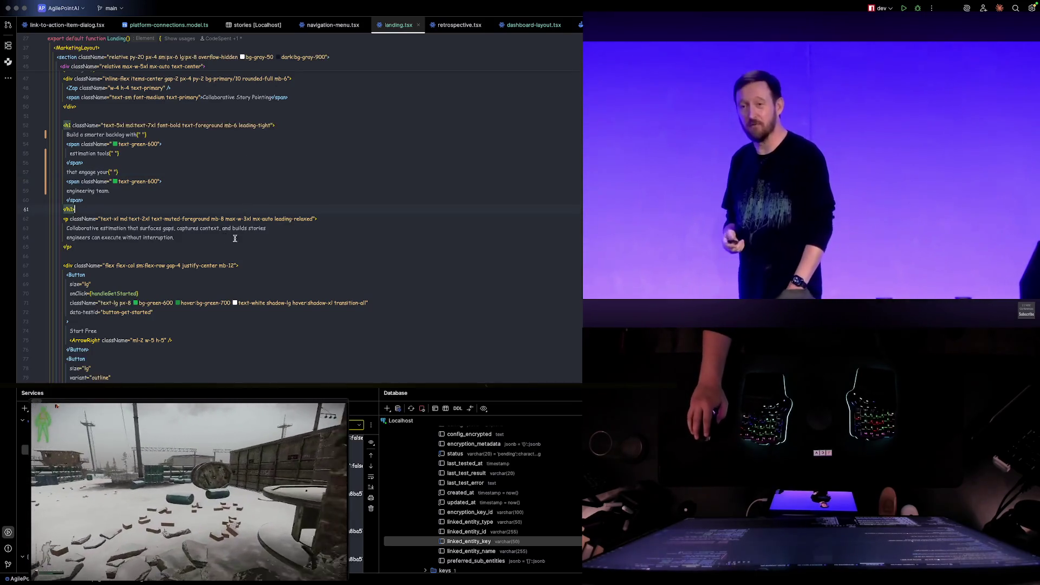
pyautogui.click(232, 245)
pyautogui.scroll(-3, 331, 254)
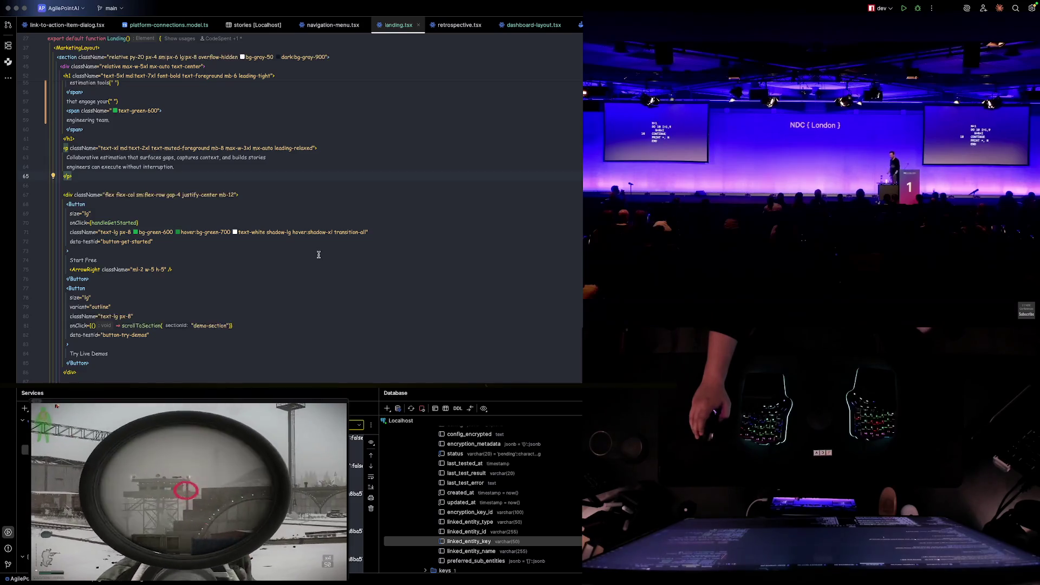
pyautogui.scroll(2, 309, 247)
pyautogui.scroll(1, 284, 243)
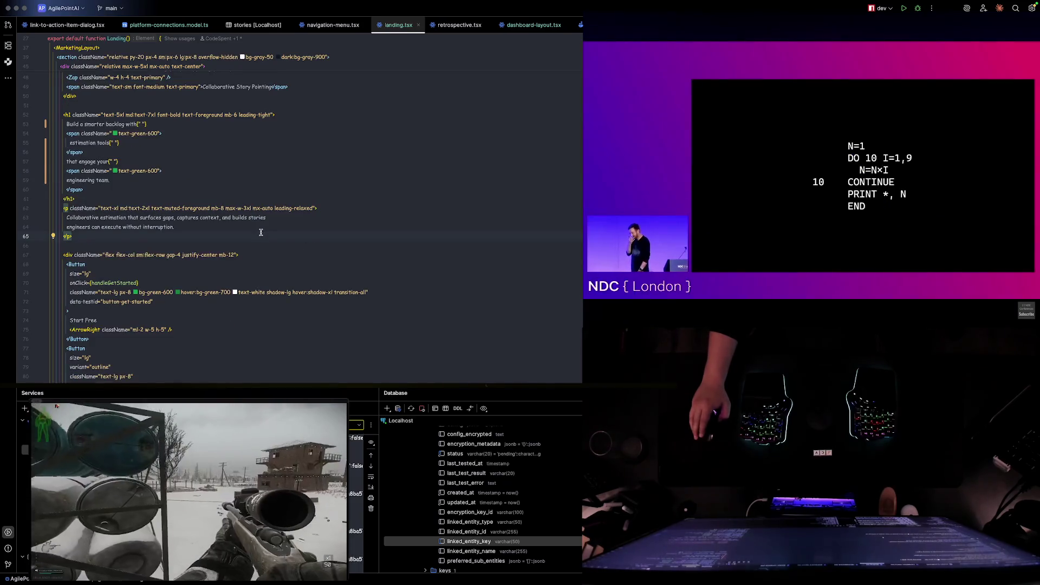
pyautogui.scroll(2, 266, 239)
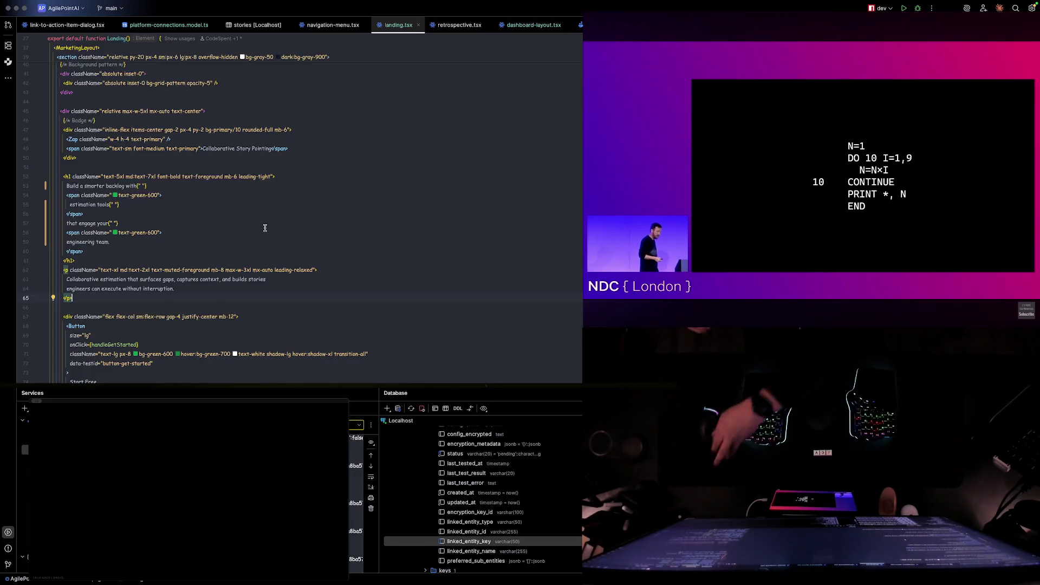
pyautogui.click(265, 230)
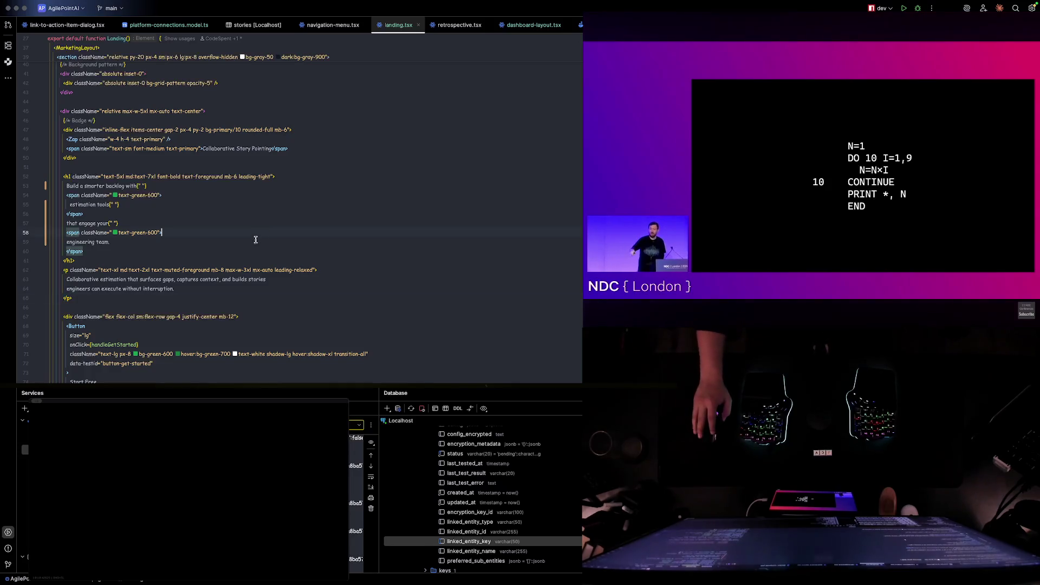
pyautogui.scroll(-1, 244, 227)
pyautogui.scroll(-4, 244, 228)
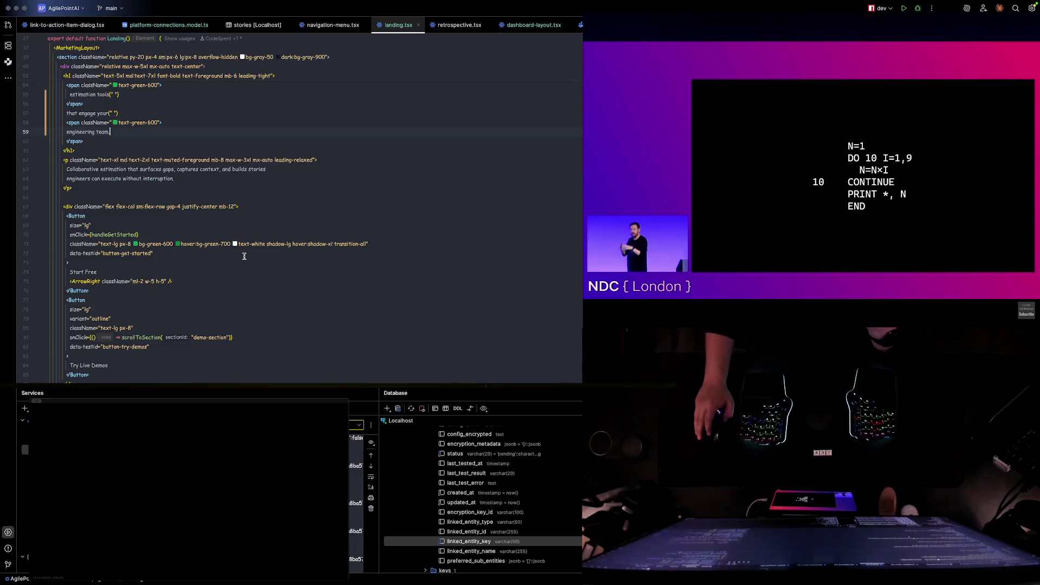
pyautogui.click(244, 256)
pyautogui.scroll(-2, 244, 256)
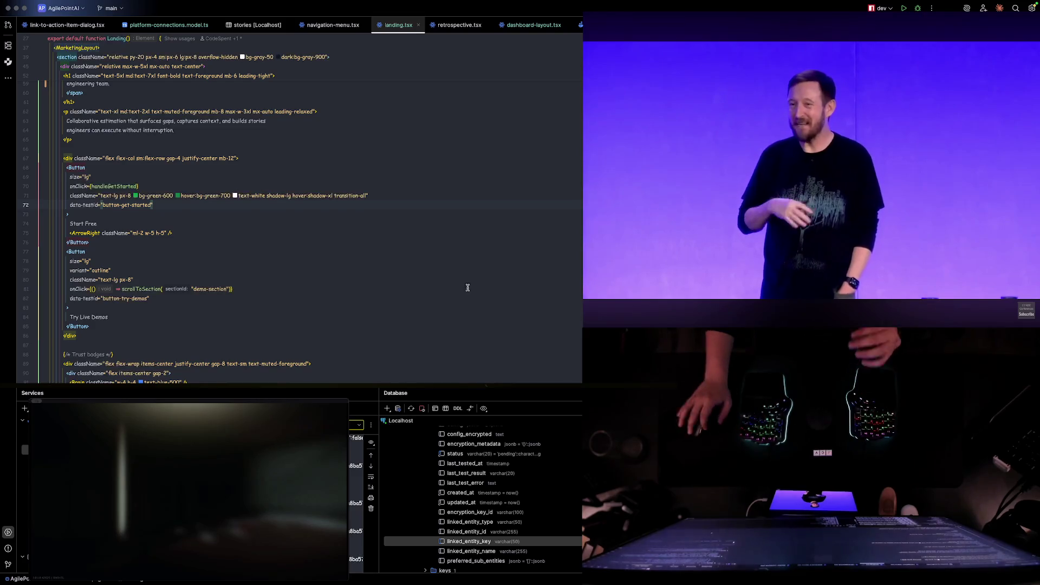
pyautogui.scroll(-3, 339, 298)
pyautogui.scroll(-7, 339, 297)
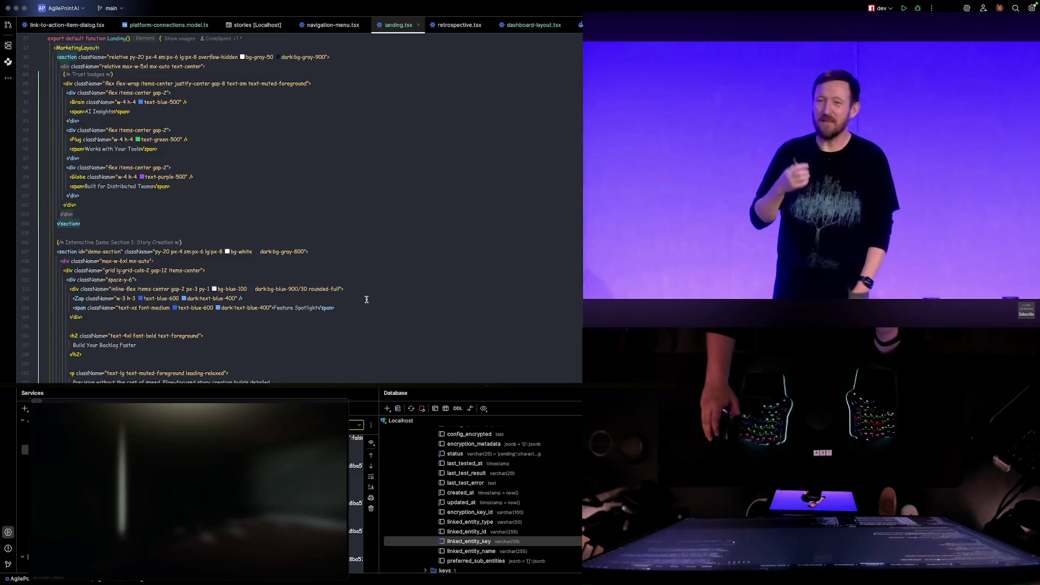
pyautogui.scroll(-2, 339, 298)
pyautogui.scroll(-3, 285, 301)
pyautogui.scroll(-3, 233, 303)
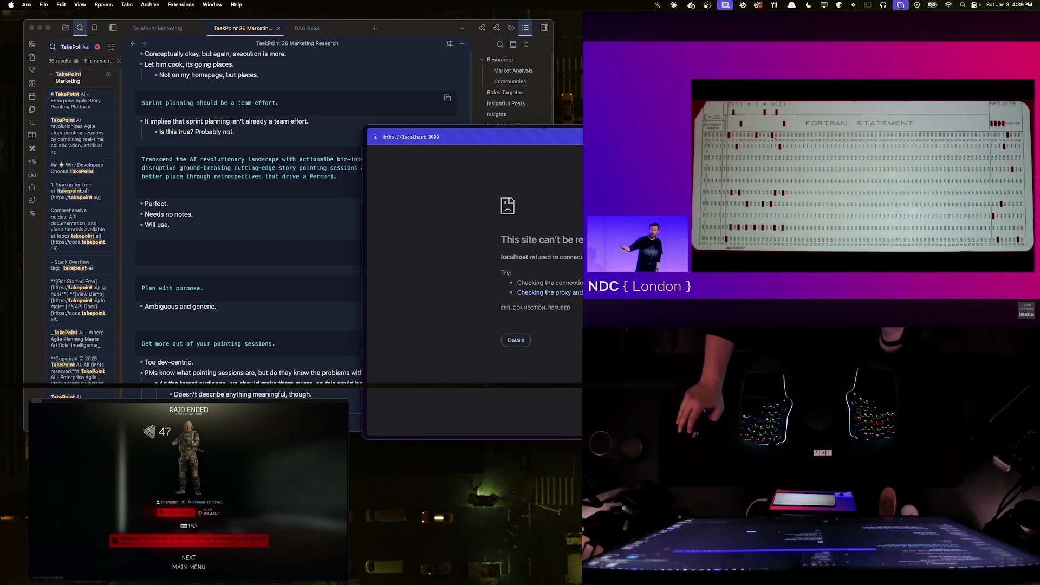
pyautogui.press('super+Tab')
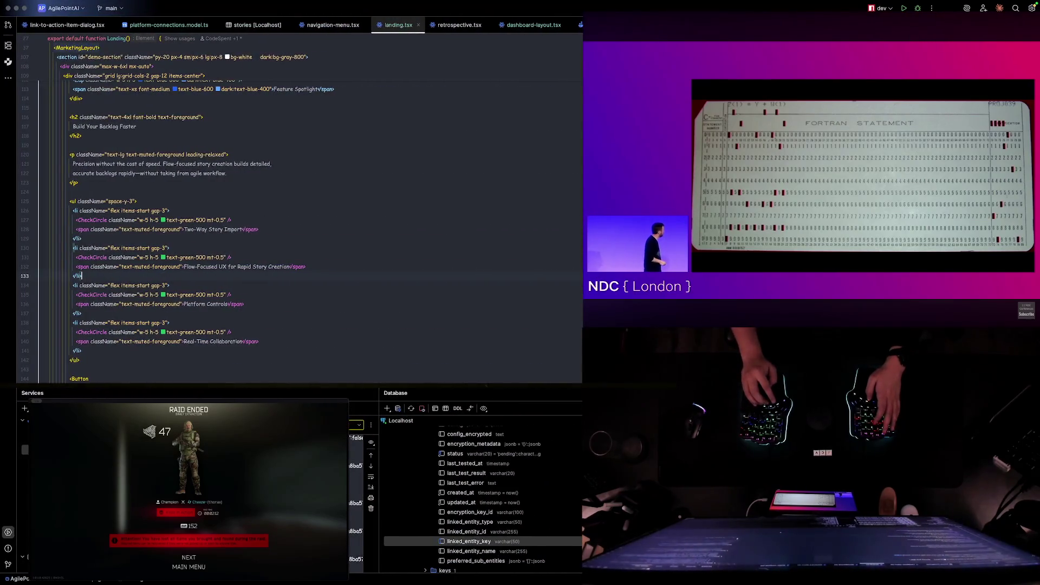
pyautogui.click(190, 557)
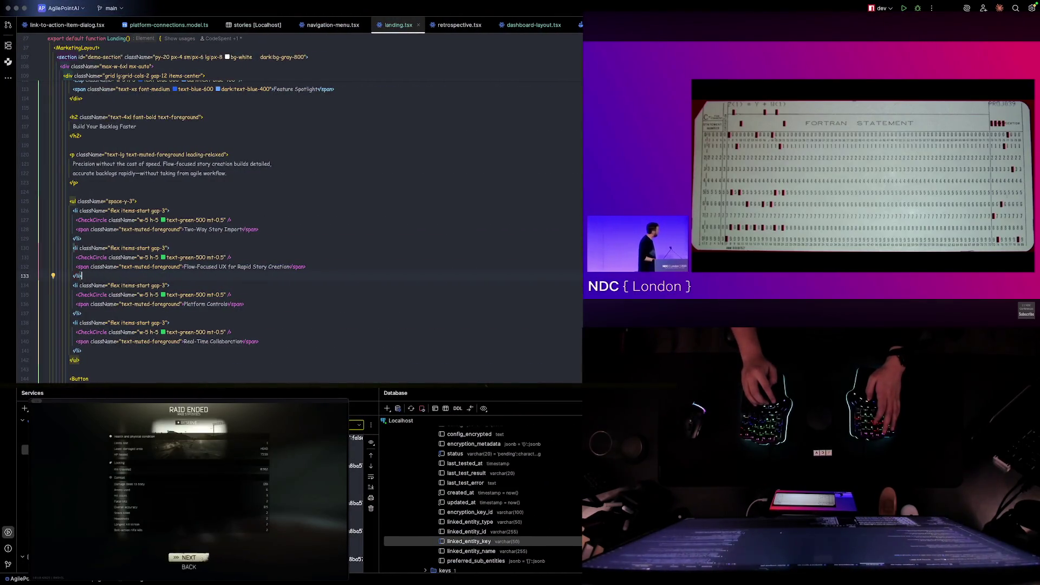
pyautogui.click(189, 558)
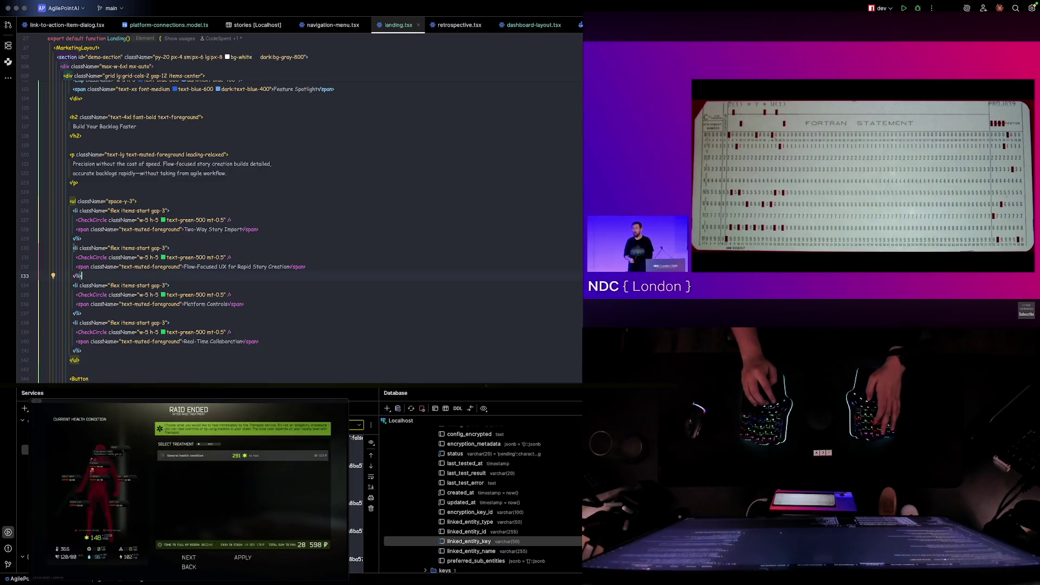
pyautogui.click(242, 558)
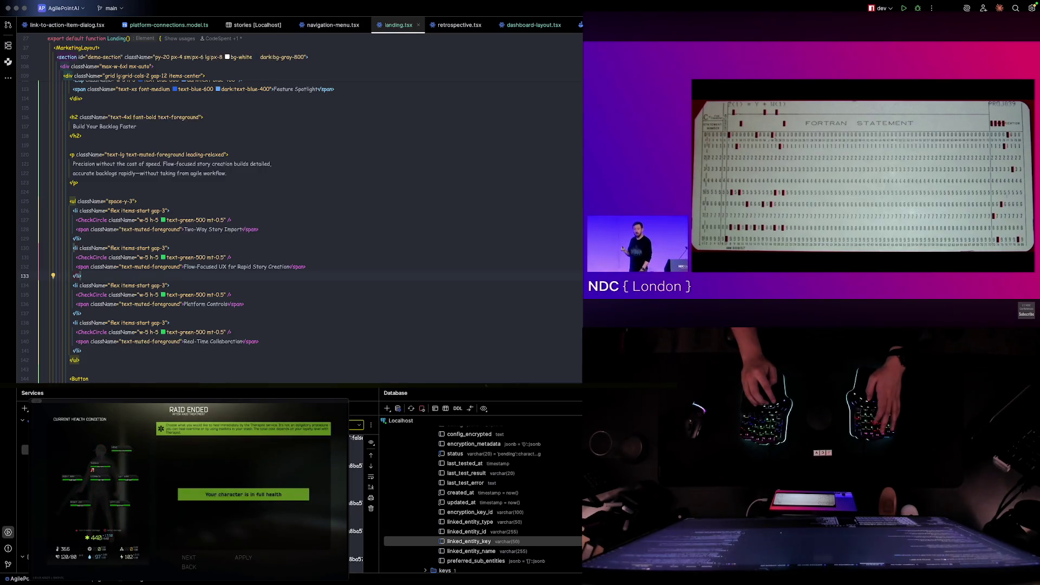
pyautogui.scroll(3, 216, 260)
pyautogui.scroll(3, 215, 260)
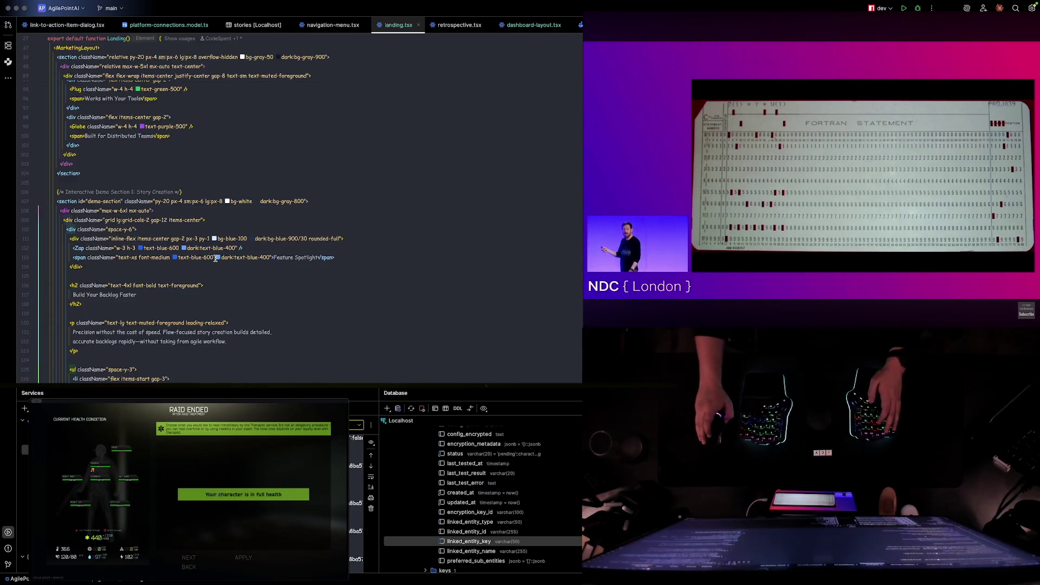
pyautogui.scroll(-3, 298, 279)
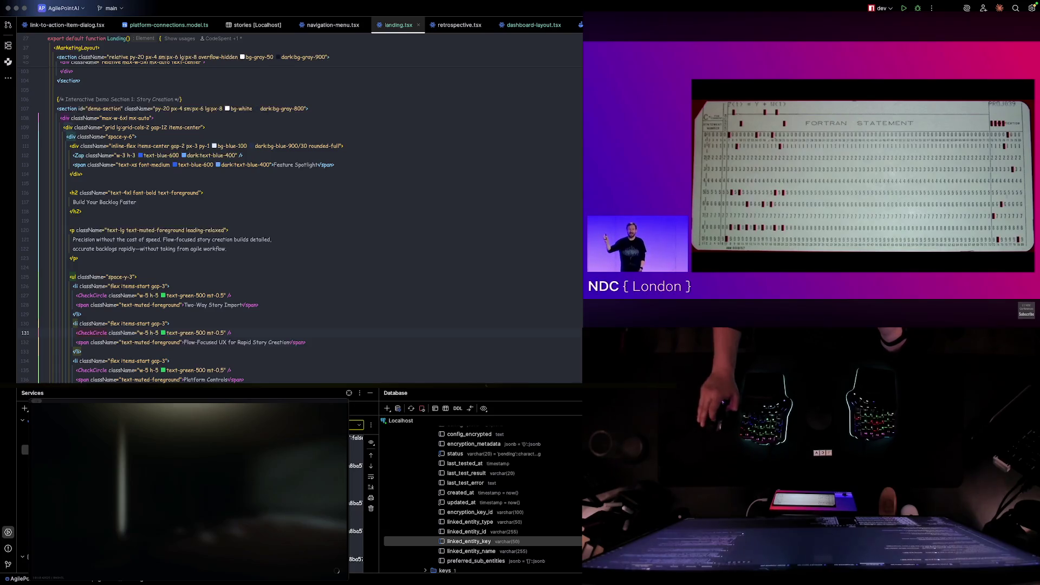
pyautogui.press('super+Tab')
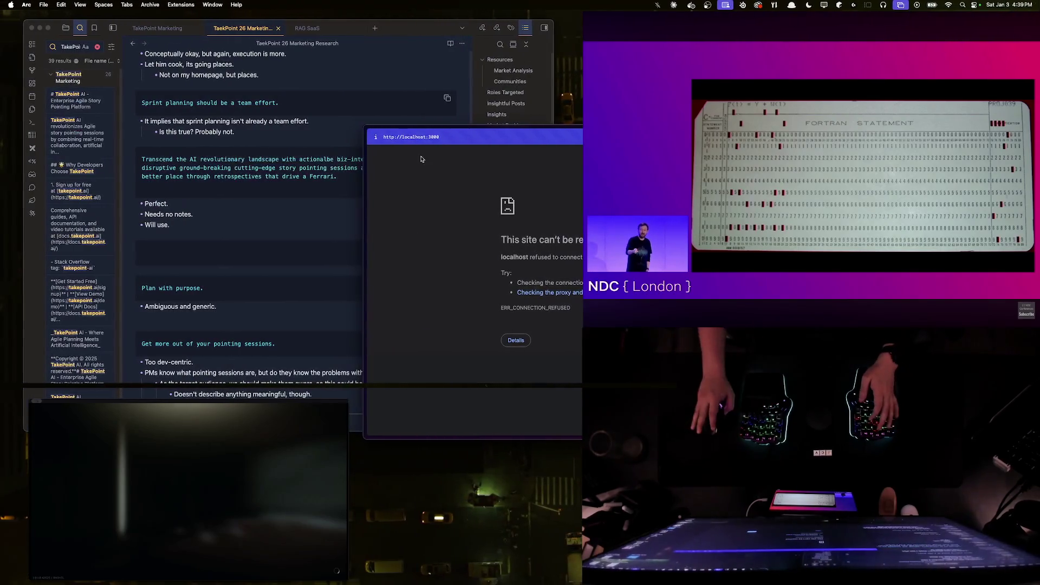
# - Load localhost:5000 in Arc and pull the browser window further onto the screen
pyautogui.press('super+l')
pyautogui.write('localhost:5000')
pyautogui.press('Return')
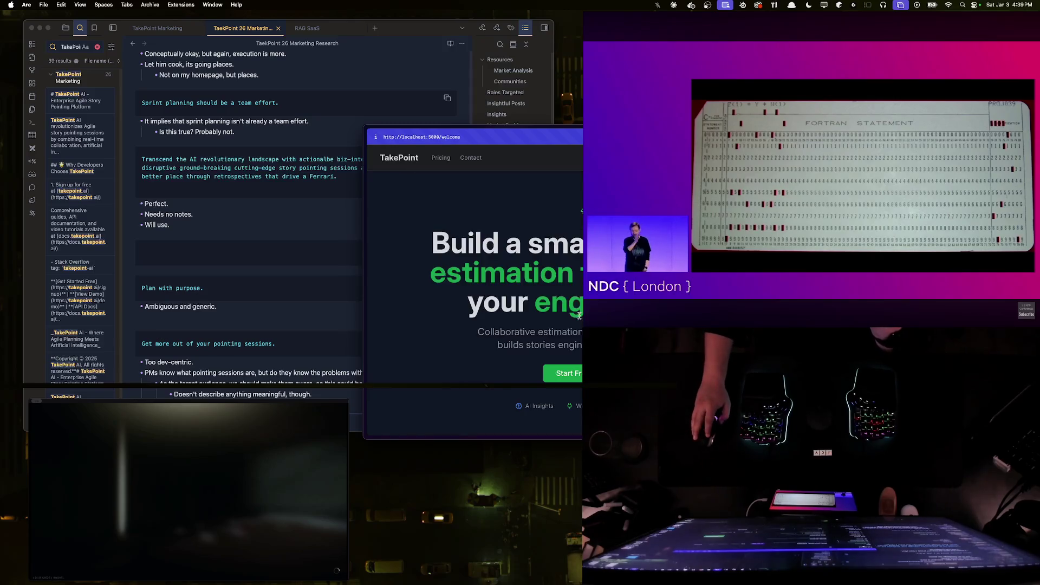
pyautogui.scroll(-5, 476, 284)
pyautogui.moveTo(628, 129)
pyautogui.mouseDown()
pyautogui.moveTo(430, 122)
pyautogui.moveTo(423, 145)
pyautogui.mouseUp()
pyautogui.scroll(5, 517, 308)
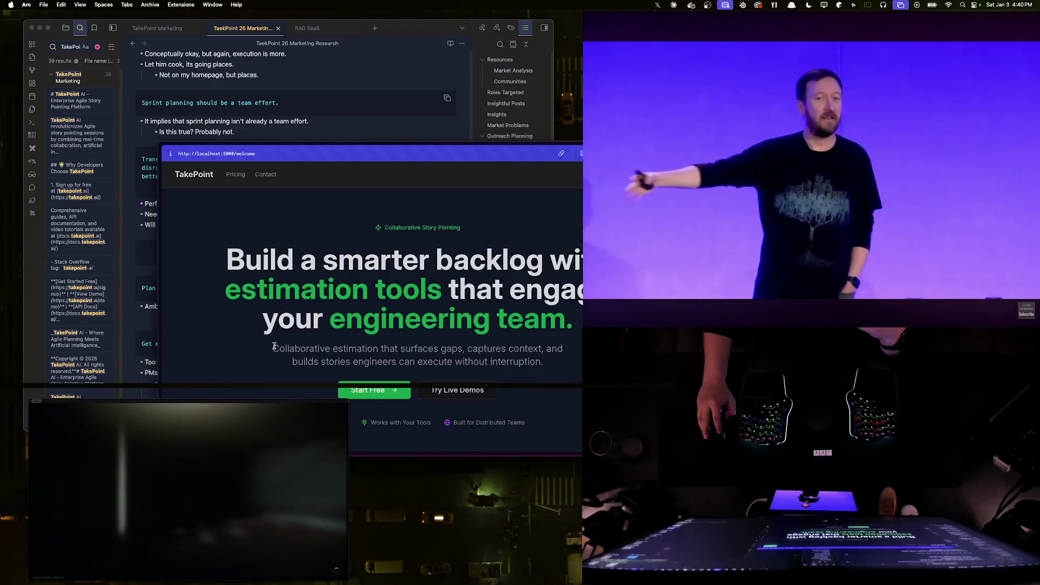
# - Select and deselect the two-line subtitle under the welcome headline to review it
pyautogui.moveTo(297, 349); pyautogui.dragTo(561, 370)
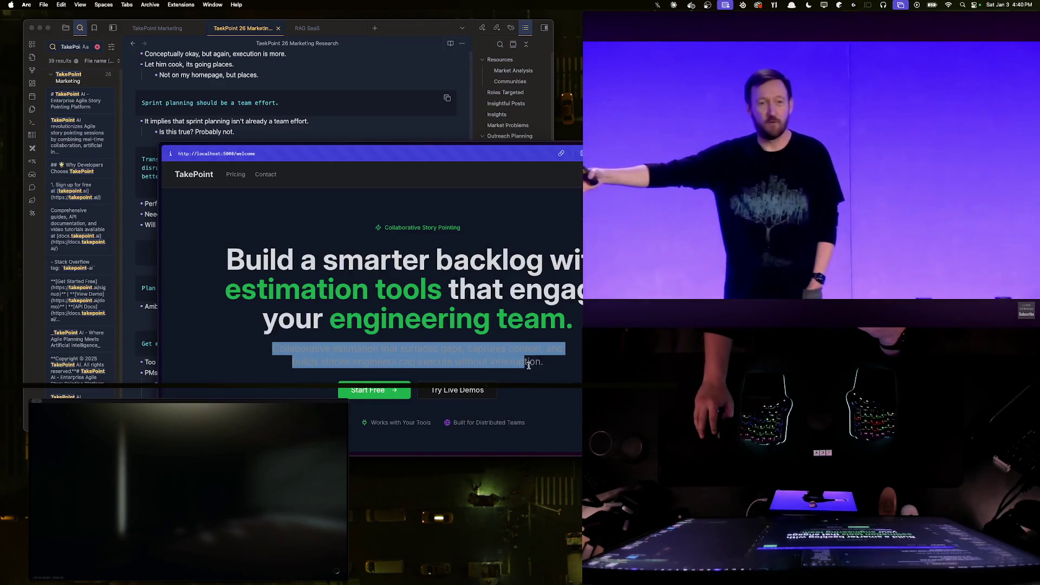
pyautogui.moveTo(561, 370)
pyautogui.mouseDown()
pyautogui.moveTo(267, 357)
pyautogui.moveTo(556, 369)
pyautogui.moveTo(274, 346)
pyautogui.mouseUp()
pyautogui.click(556, 370)
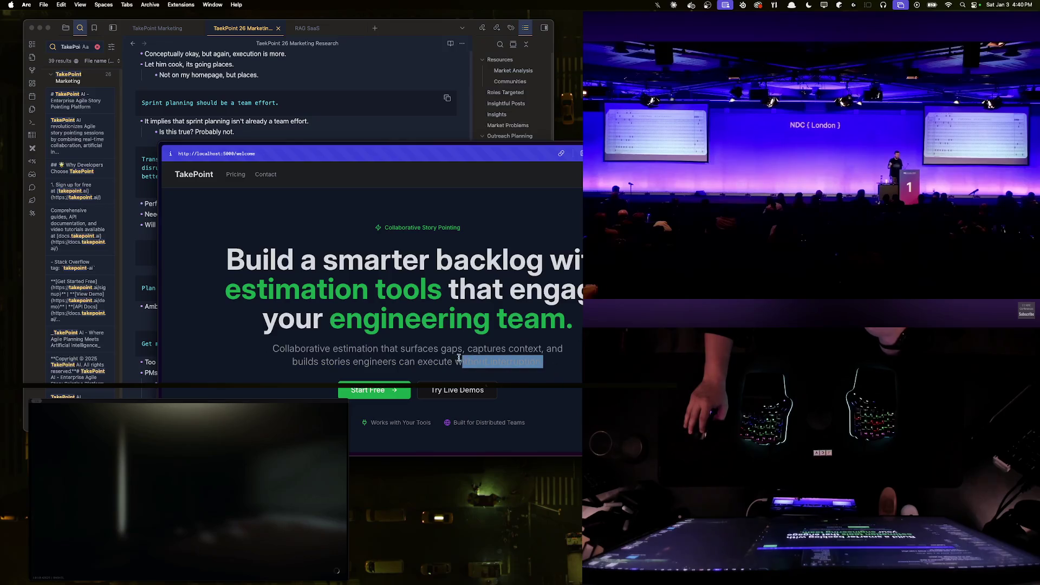
pyautogui.click(275, 346)
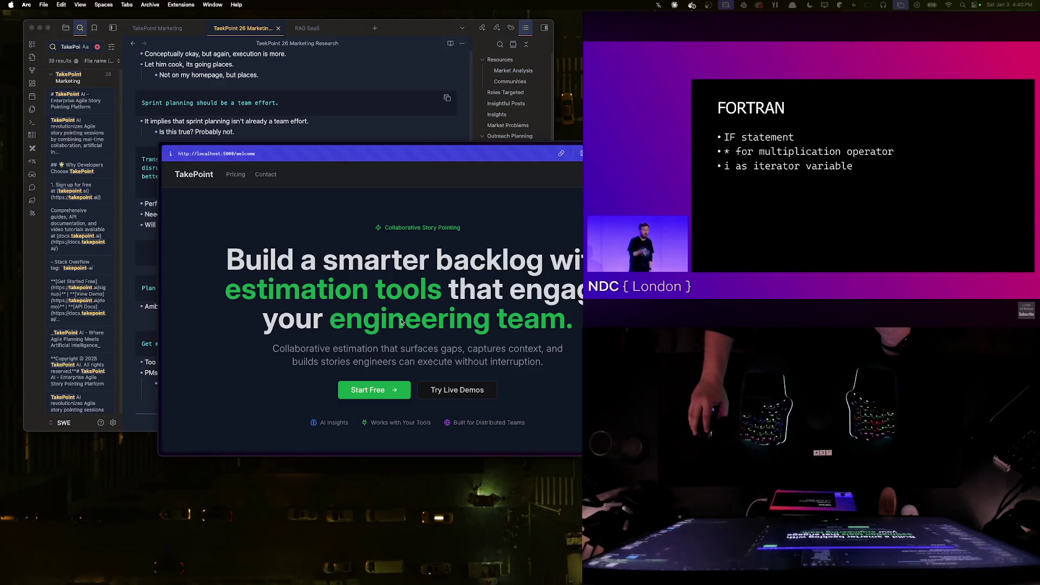
pyautogui.scroll(-5, 403, 321)
pyautogui.scroll(5, 403, 321)
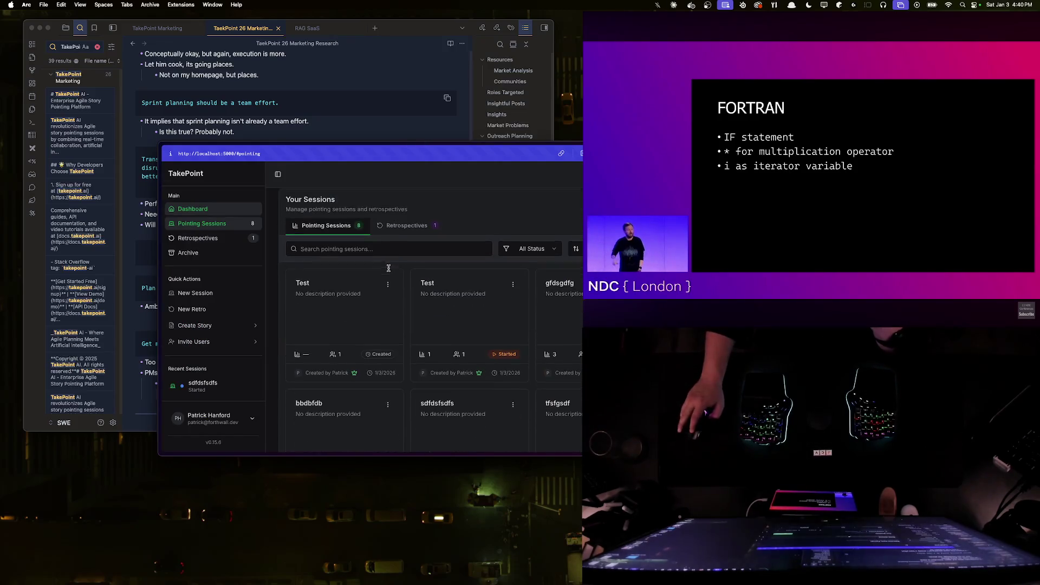
pyautogui.scroll(-5, 211, 310)
pyautogui.scroll(5, 212, 310)
# - Return to /welcome and highlight the Build Your Backlog Faster feature heading
pyautogui.click(185, 174)
pyautogui.scroll(-5, 399, 310)
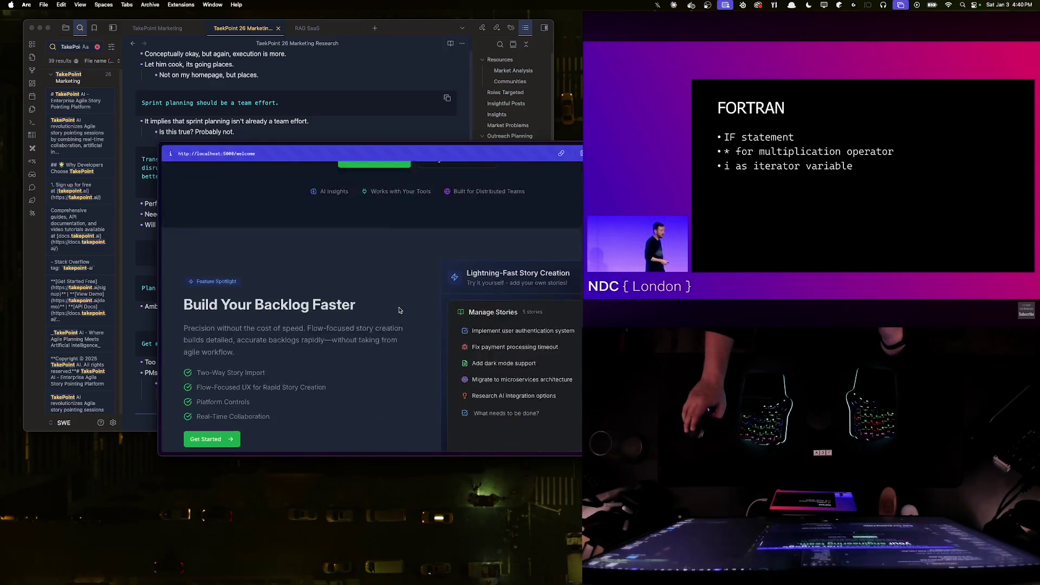
pyautogui.scroll(-2, 399, 309)
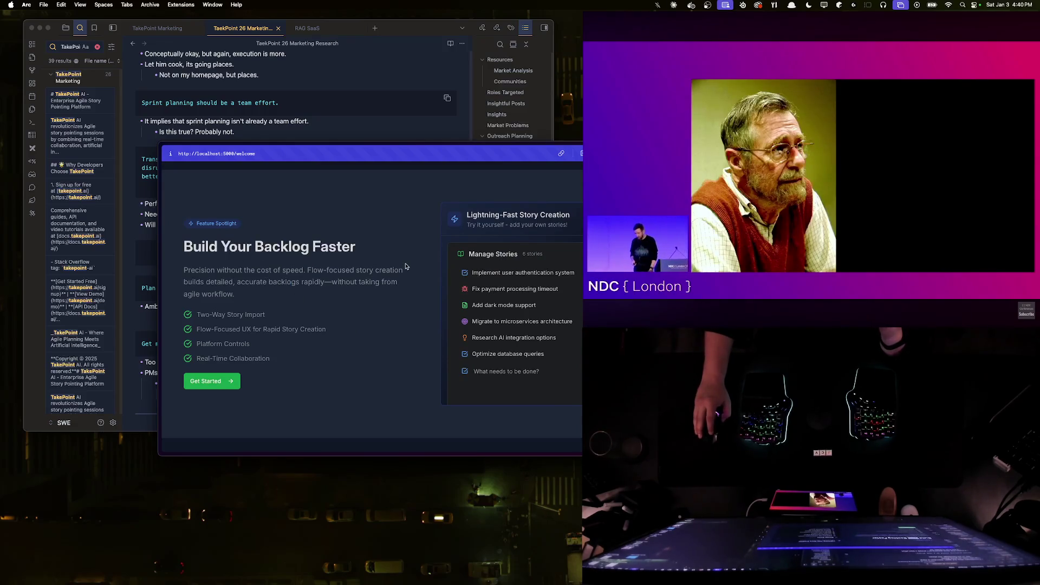
pyautogui.tripleClick(219, 251)
pyautogui.click(186, 270)
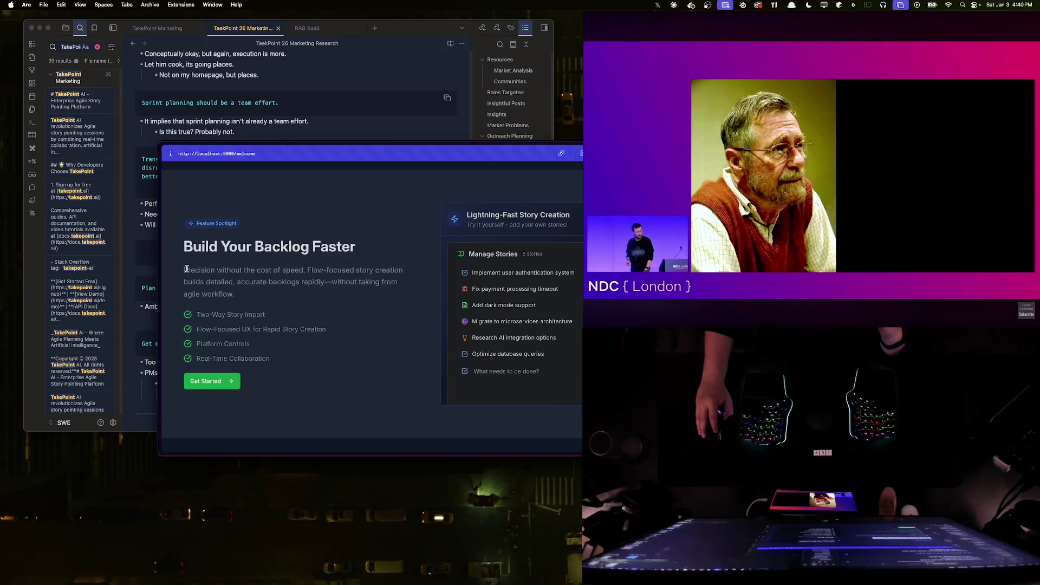
pyautogui.tripleClick(229, 251)
pyautogui.click(273, 267)
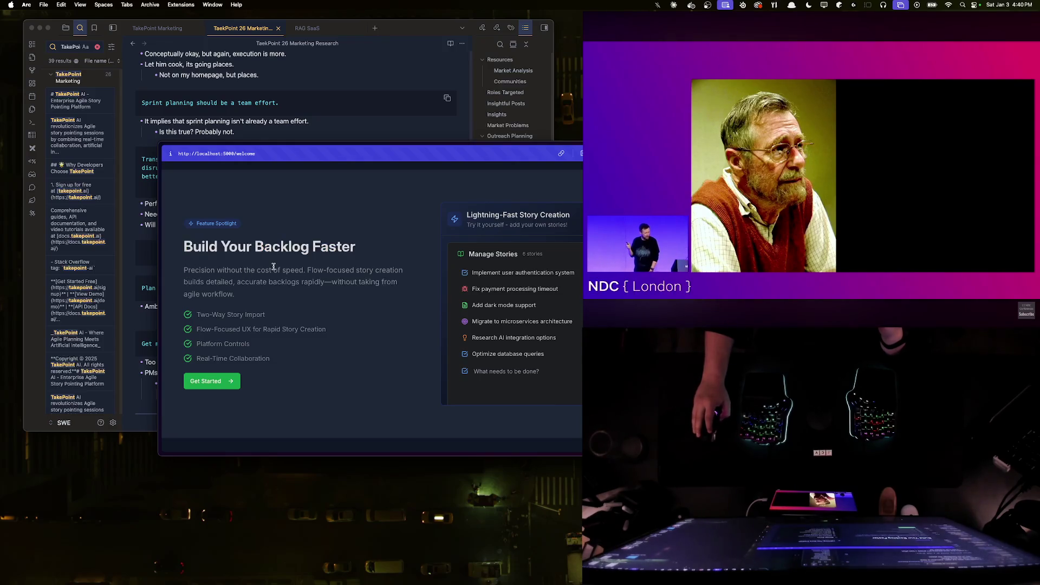
pyautogui.tripleClick(215, 247)
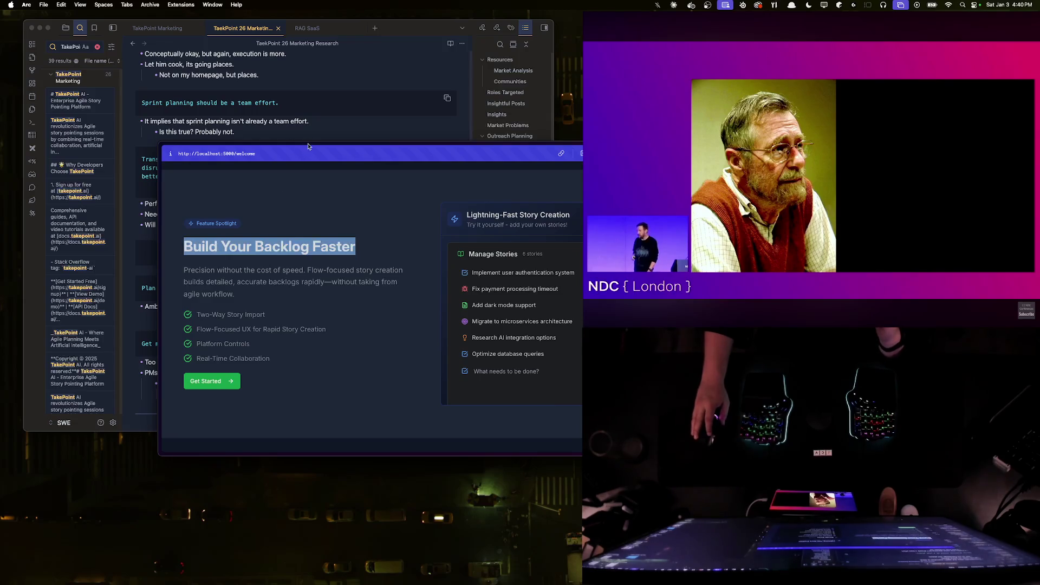
# - Move the browser aside and capture a window screenshot of the TakePoint welcome page
pyautogui.moveTo(307, 151); pyautogui.dragTo(457, 222)
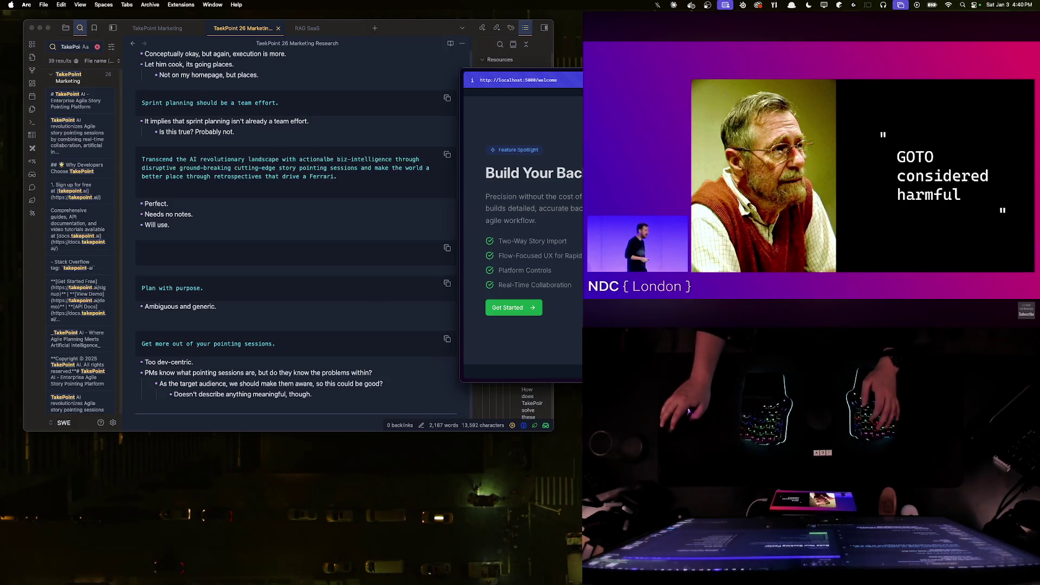
pyautogui.press('super+shift+2')
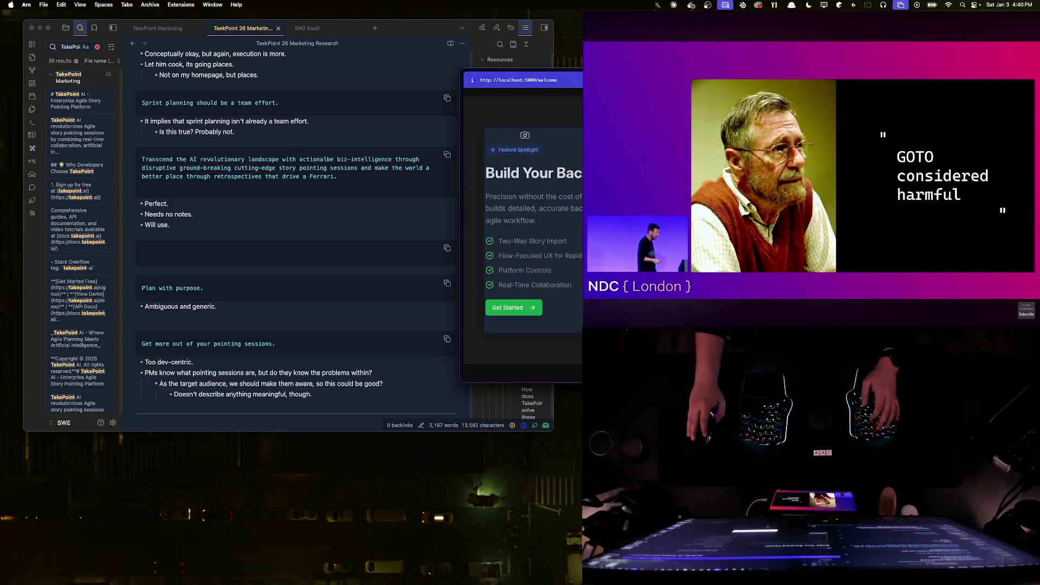
pyautogui.click(525, 136)
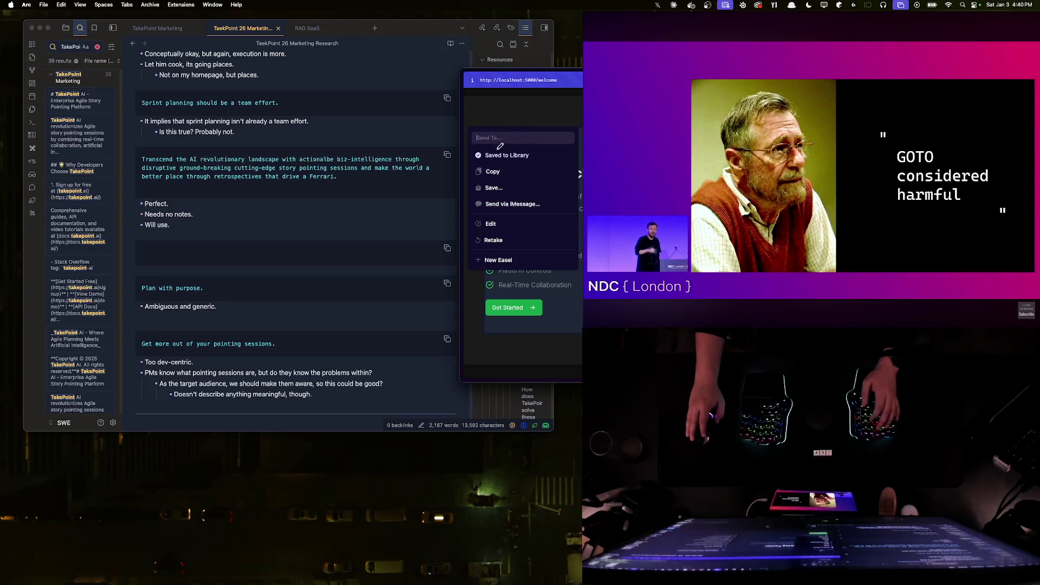
pyautogui.scroll(-5, 286, 230)
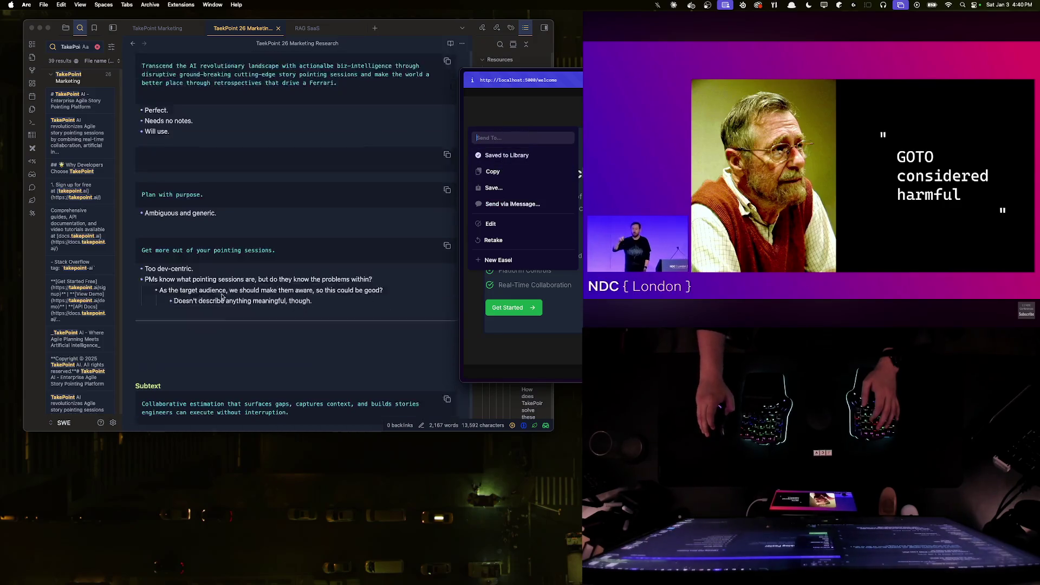
pyautogui.scroll(-5, 268, 245)
pyautogui.scroll(-5, 211, 268)
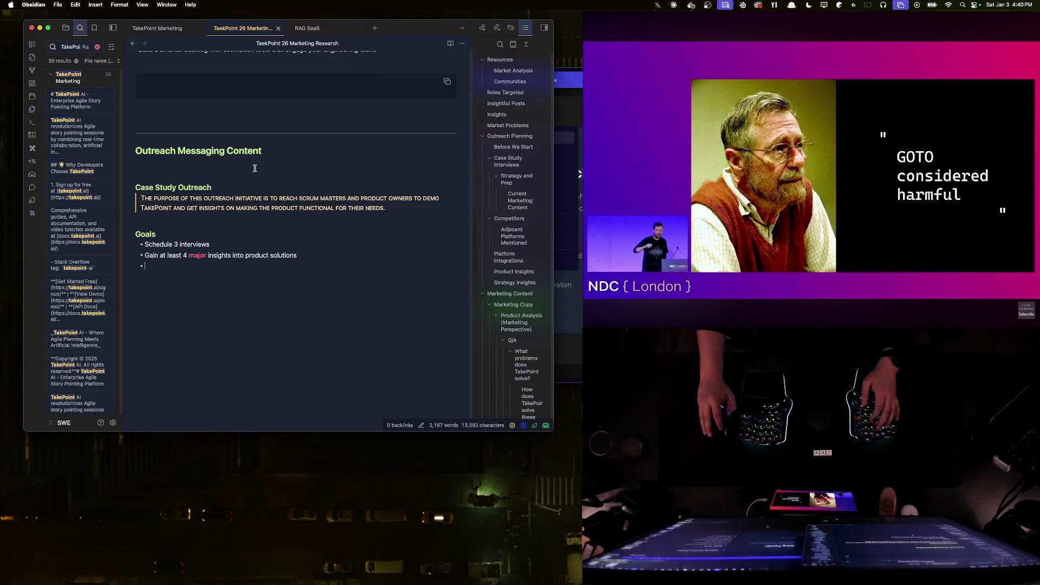
pyautogui.scroll(5, 255, 168)
pyautogui.scroll(3, 228, 202)
pyautogui.scroll(5, 204, 205)
pyautogui.scroll(5, 187, 187)
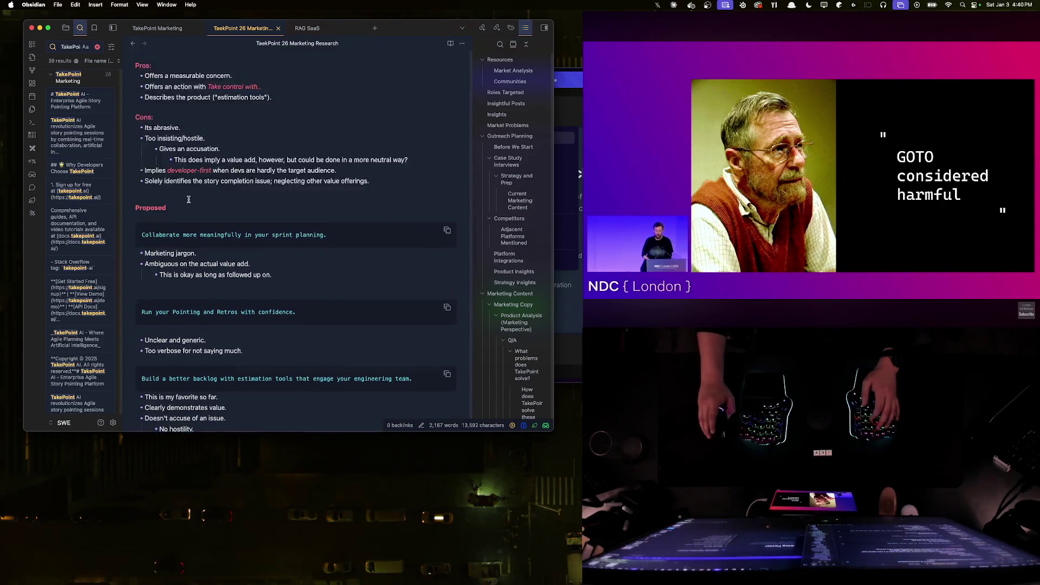
pyautogui.scroll(5, 162, 163)
pyautogui.scroll(2, 141, 134)
# - Fold the Hero section and add a Features heading below it
pyautogui.click(131, 134)
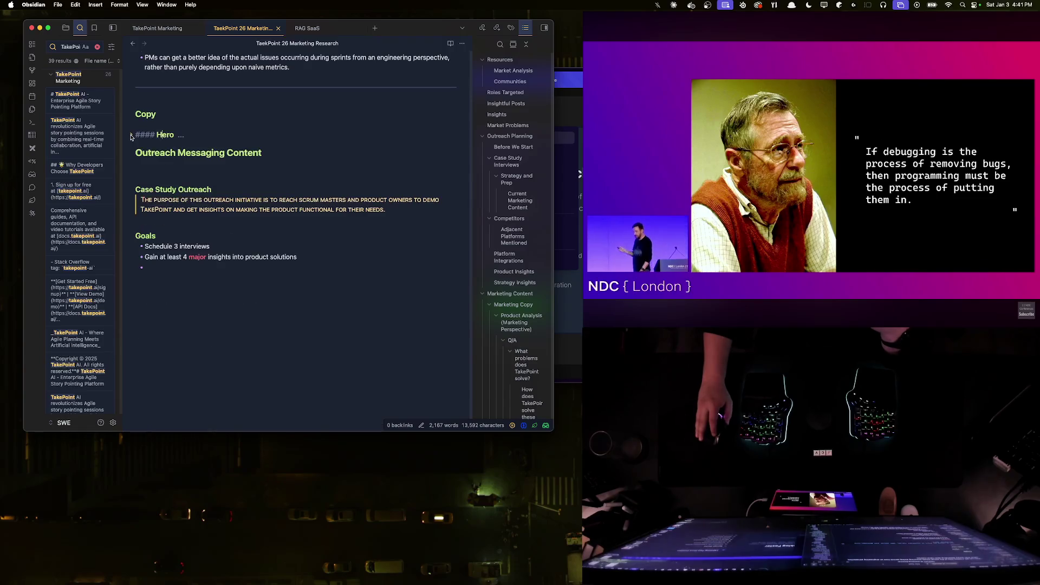
pyautogui.press('Return')
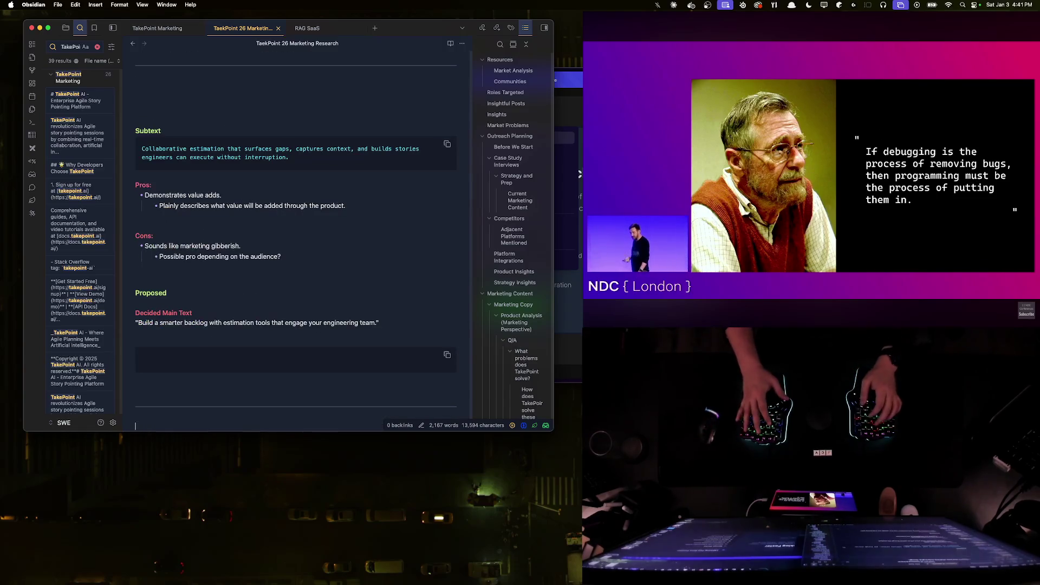
pyautogui.write('####')
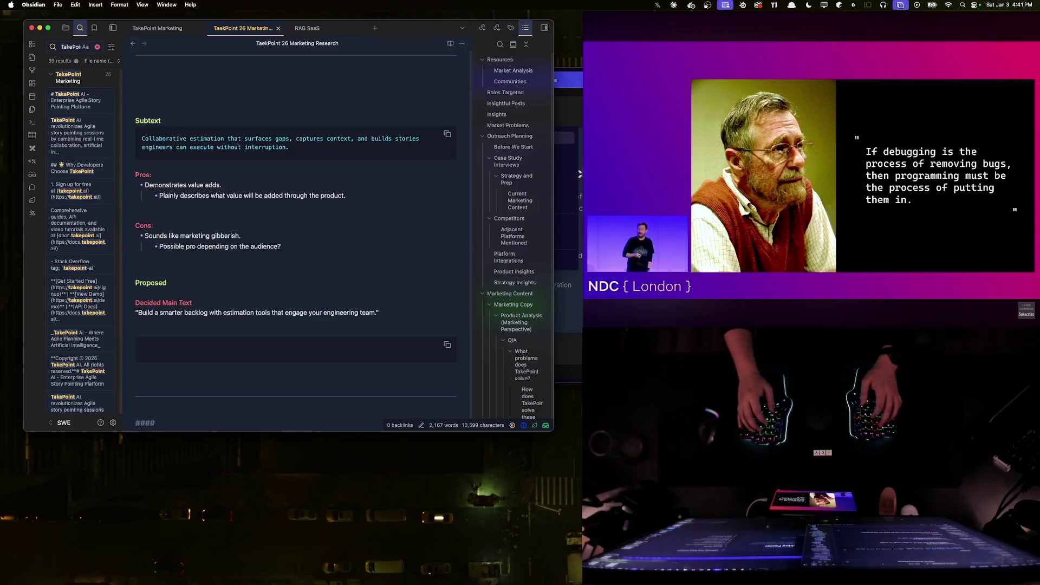
pyautogui.write(' Features')
pyautogui.press('Return')
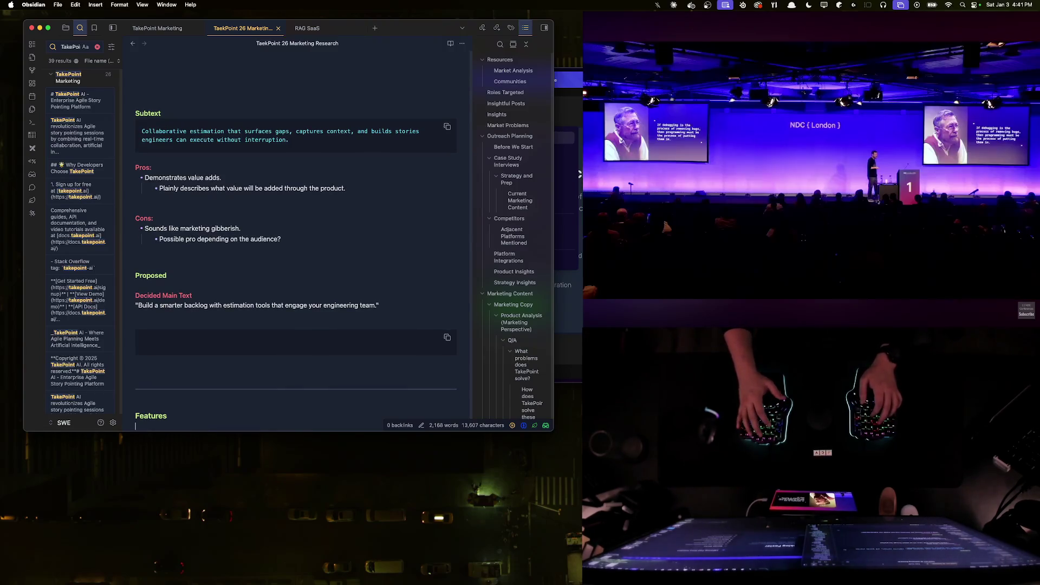
pyautogui.press('Return')
pyautogui.write('##### ')
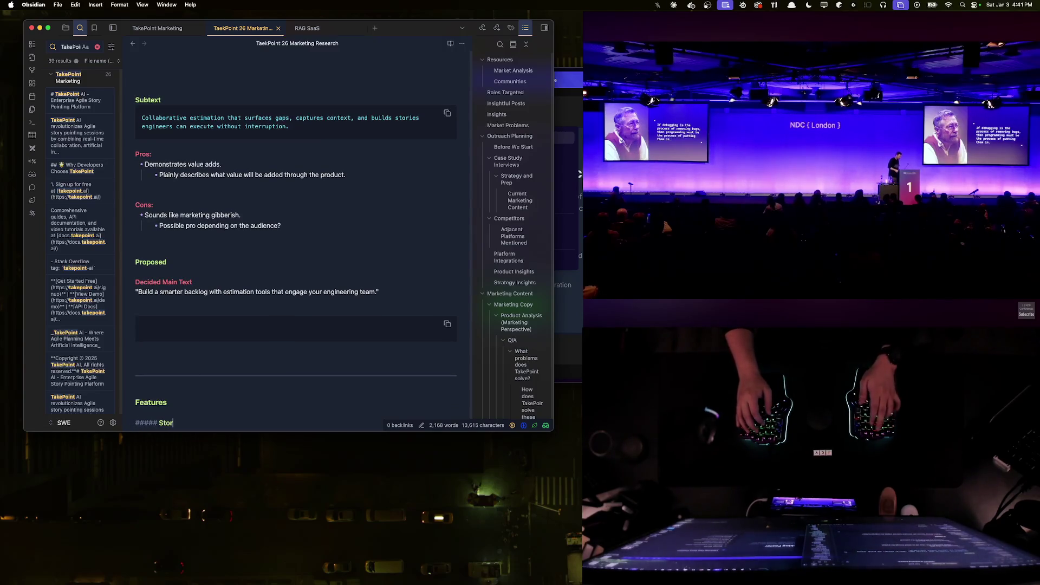
pyautogui.write('Story Creation')
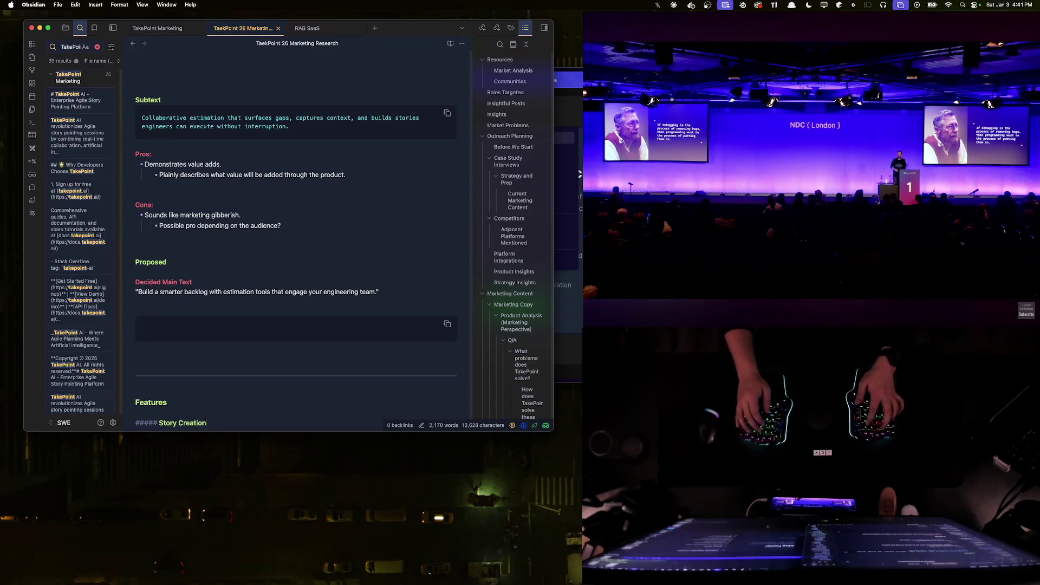
# - Add a Story Creation heading with the pasted spotlight screenshot, then collapse Outreach Messaging Content
pyautogui.press('Return')
pyautogui.press('super+v')
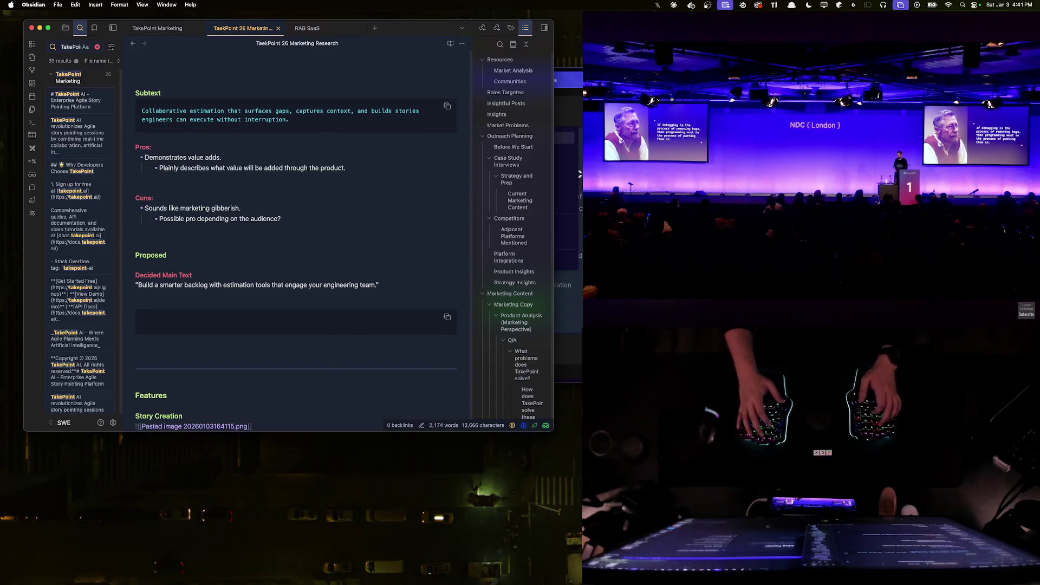
pyautogui.press('Return')
pyautogui.scroll(-5, 277, 229)
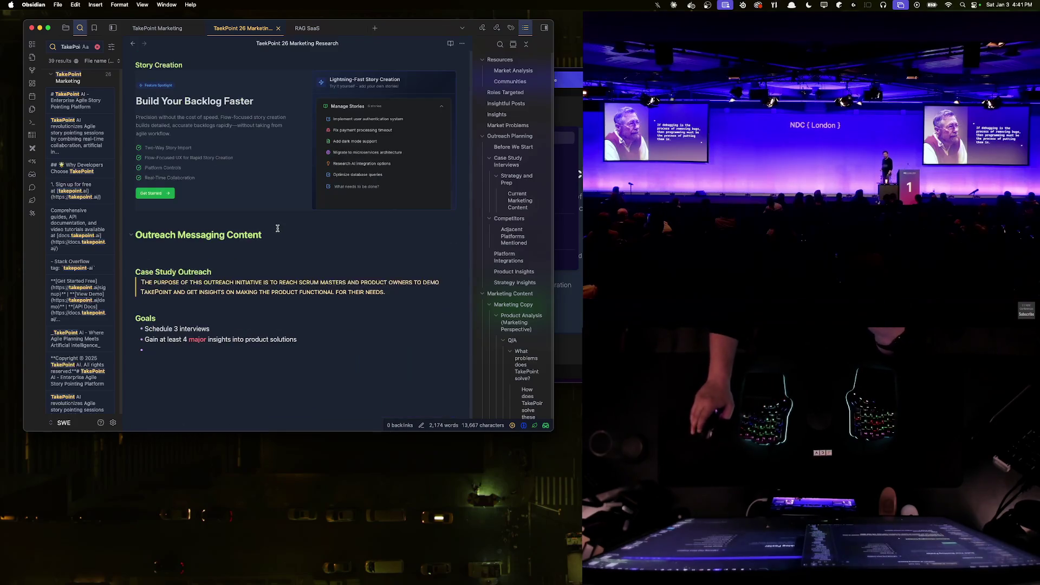
pyautogui.press('Return')
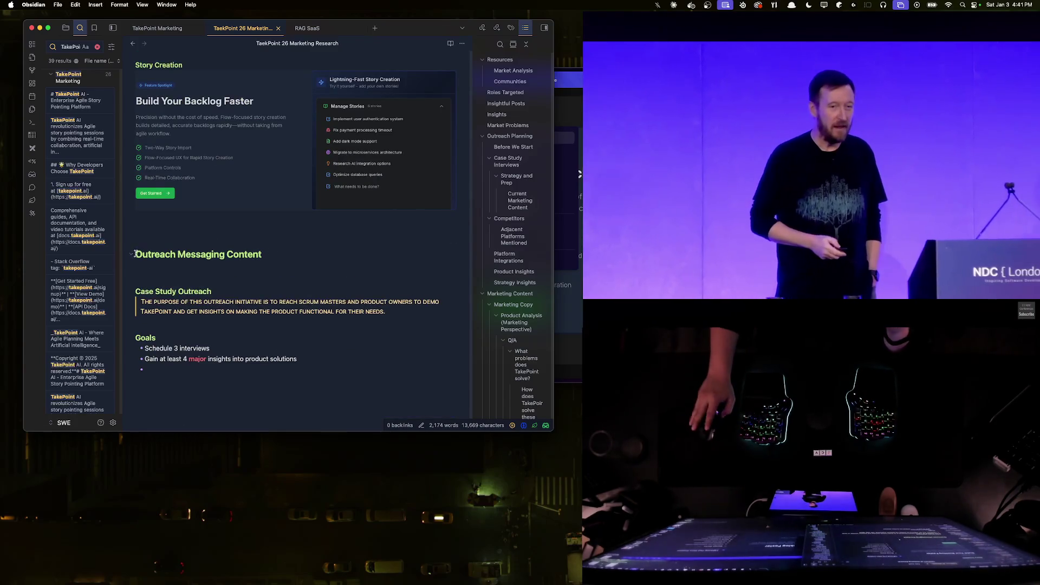
pyautogui.click(131, 254)
pyautogui.scroll(3, 197, 309)
pyautogui.scroll(-3, 206, 315)
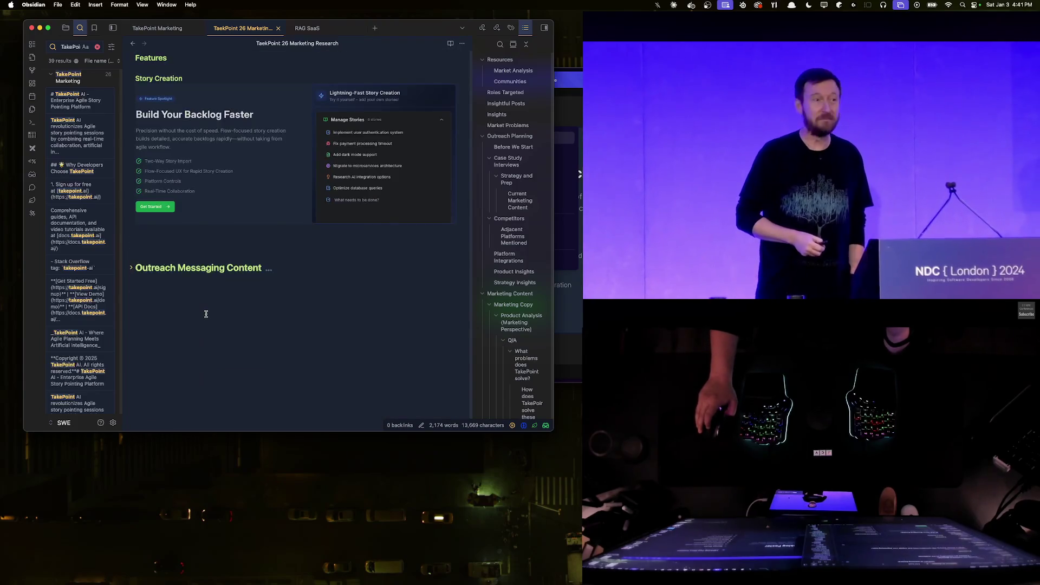
pyautogui.write('```')
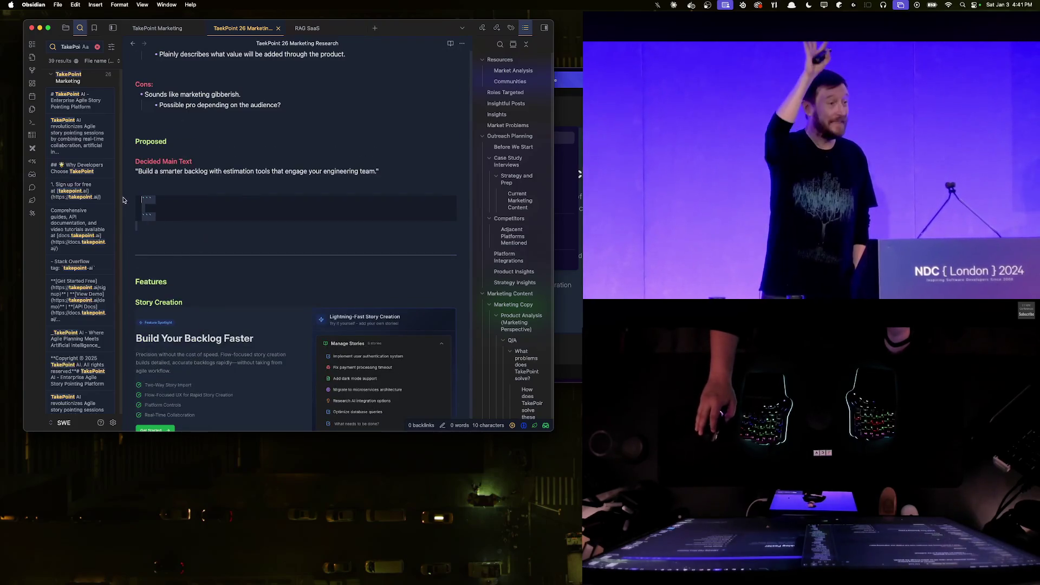
# - Place the caret in the empty code block and check landing.tsx and the Arc preview
pyautogui.click(173, 207)
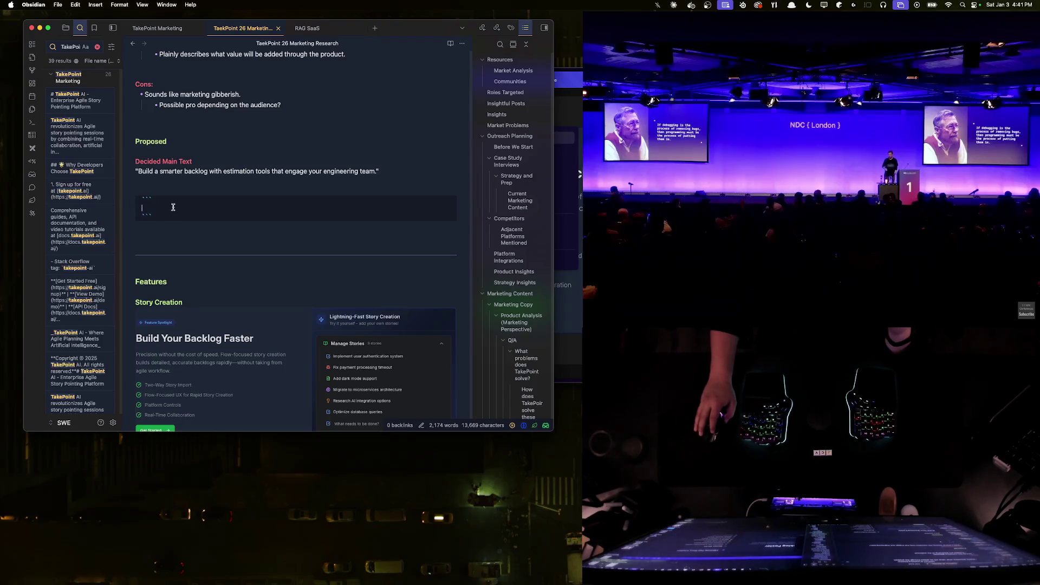
pyautogui.press('super+Tab')
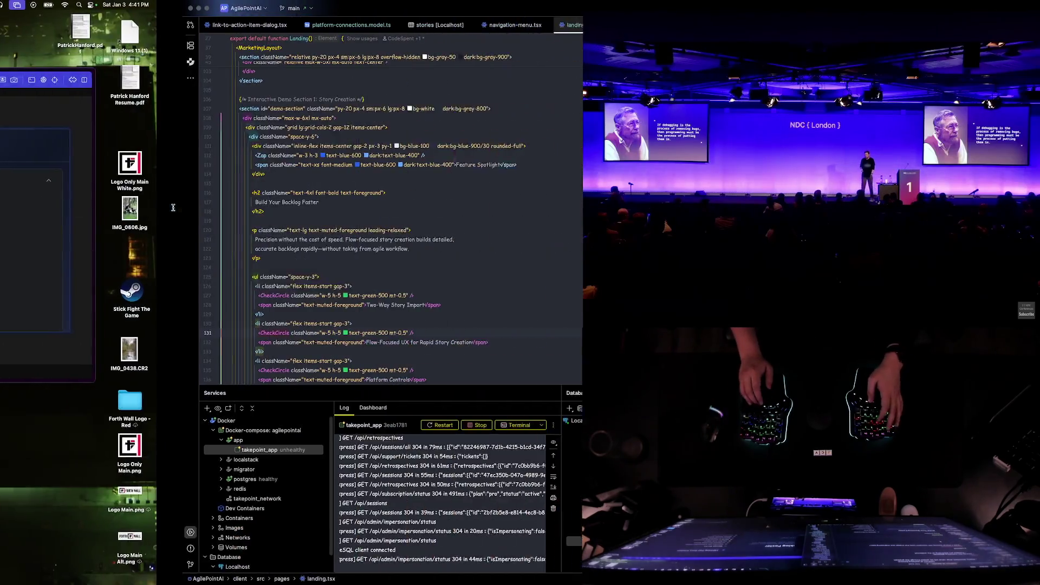
pyautogui.press('super+Tab')
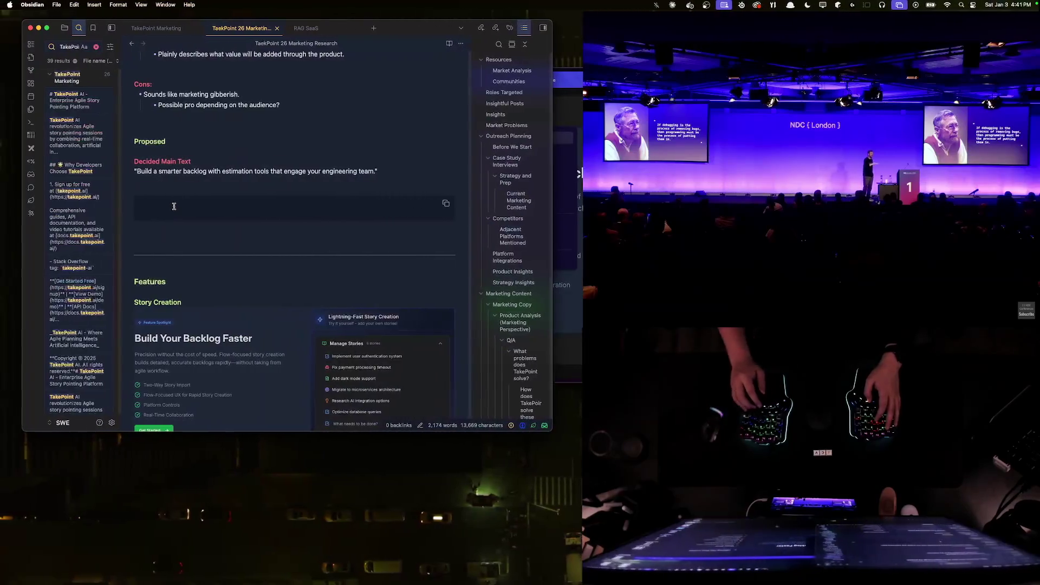
pyautogui.press('super+Tab')
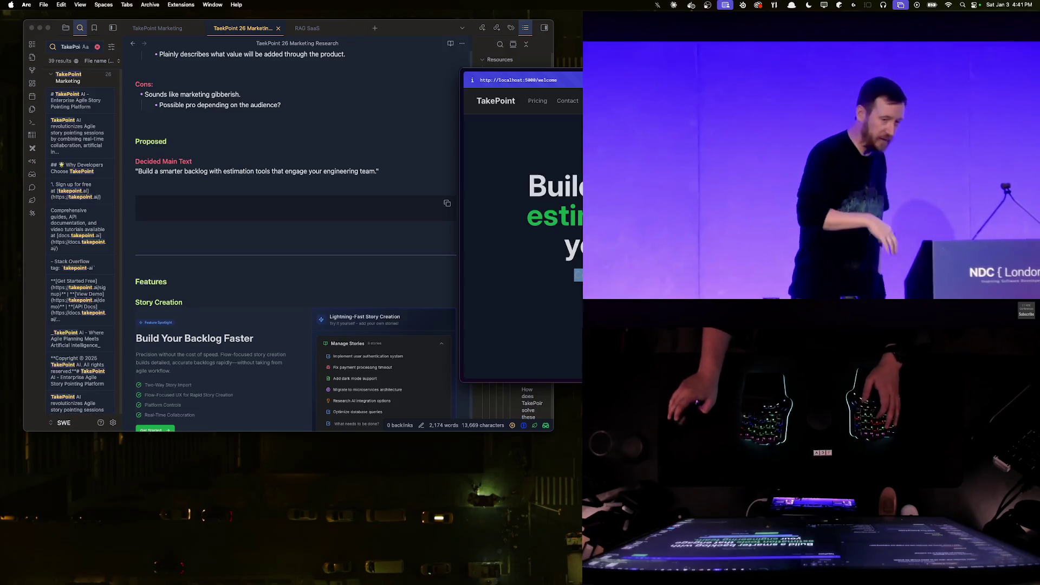
# - Paste the 'Collaborative estimation that surfaces gaps…' subtext into the Decided Main Text code block
pyautogui.click(220, 211)
pyautogui.write('Collaborative estimation that surfaces gaps, captures context, and builds stories engineers can execute without interruption.')
pyautogui.click(250, 249)
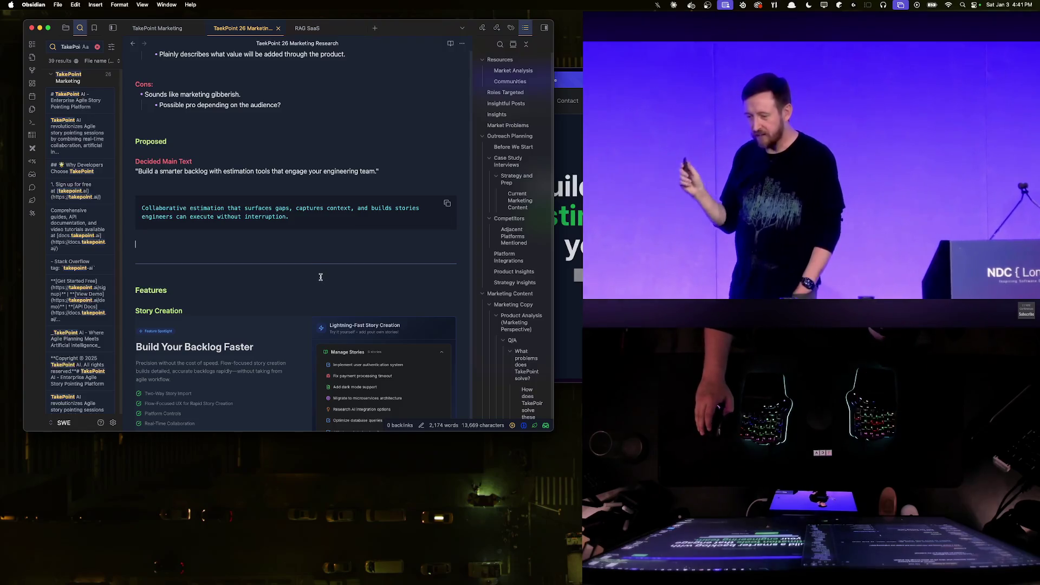
pyautogui.scroll(-2, 318, 277)
pyautogui.press('super+Tab')
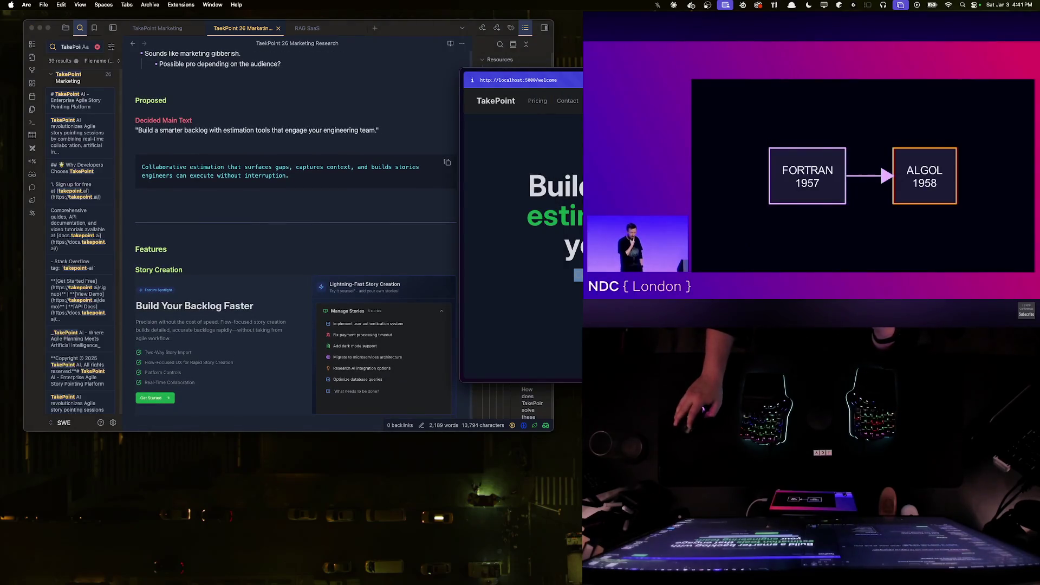
pyautogui.scroll(-4, 312, 252)
pyautogui.scroll(-1, 247, 274)
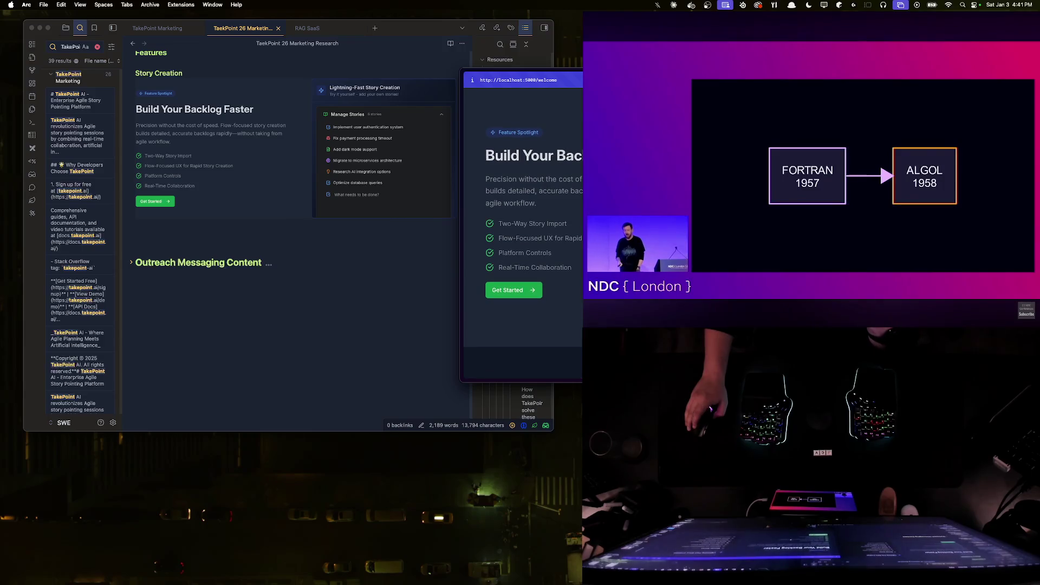
# - Refocus the note and write a ###### Heading line below the Story Creation screenshot
pyautogui.click(169, 252)
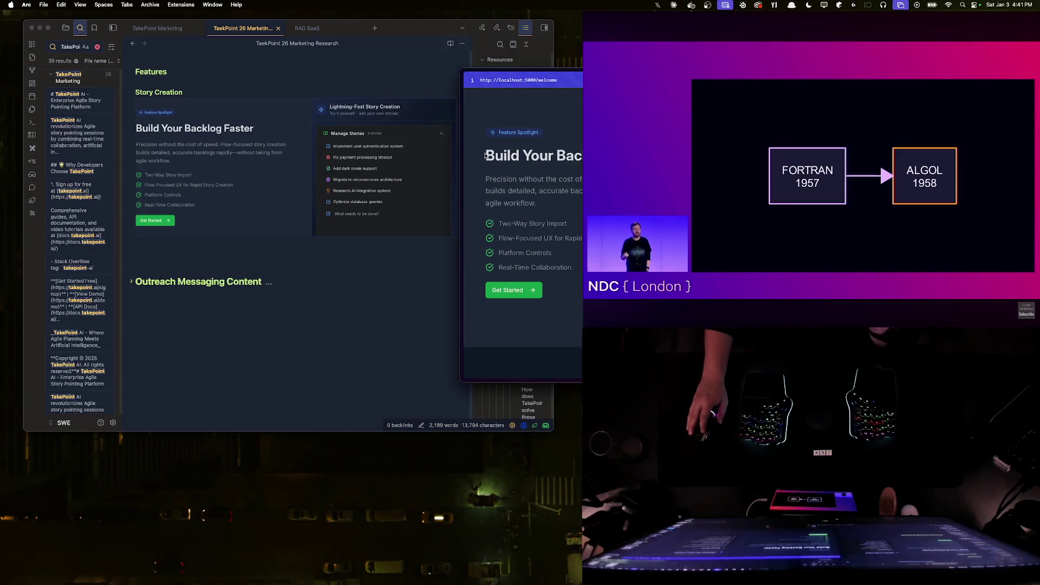
pyautogui.click(275, 250)
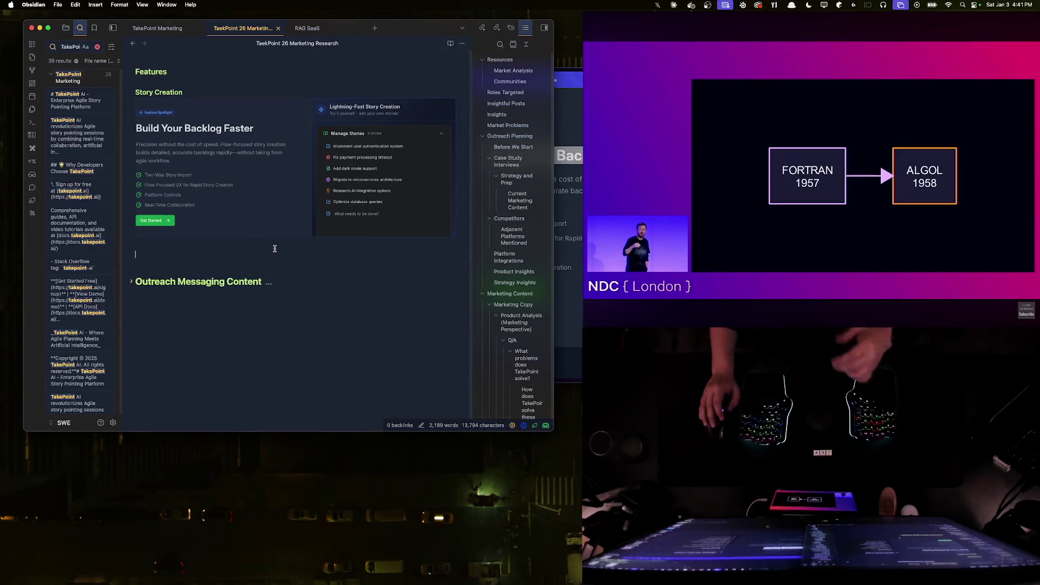
pyautogui.write('#')
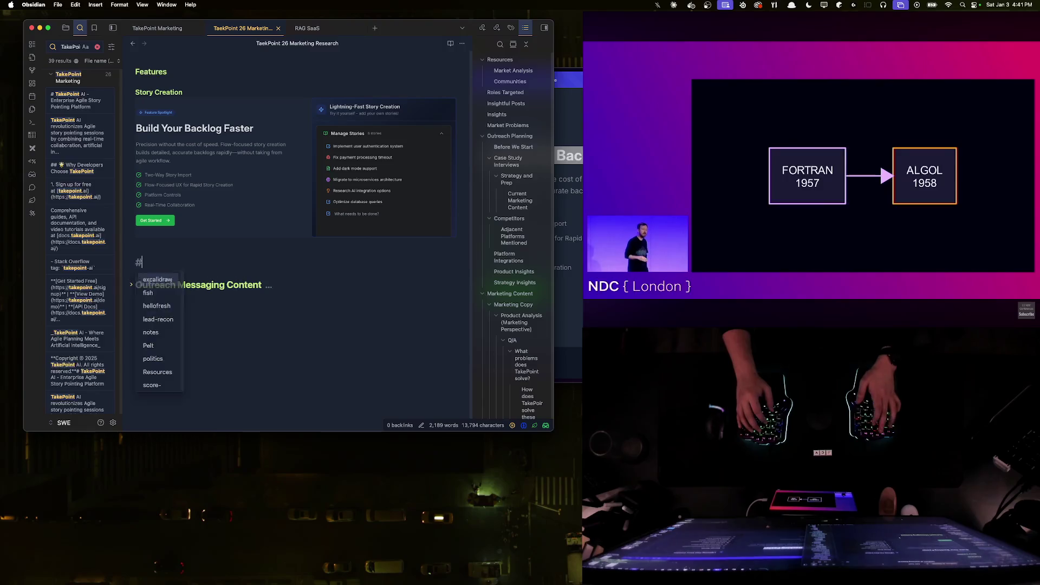
pyautogui.write('#####')
pyautogui.write(' Titl')
pyautogui.press('BackSpace')
pyautogui.press('BackSpace')
pyautogui.press('BackSpace')
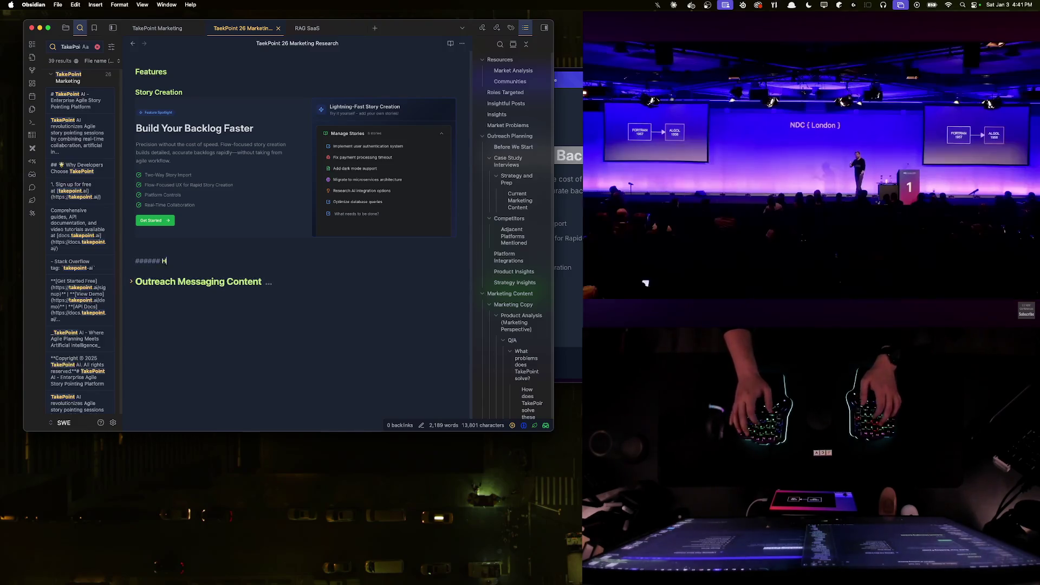
pyautogui.write('Heading')
pyautogui.press('Return')
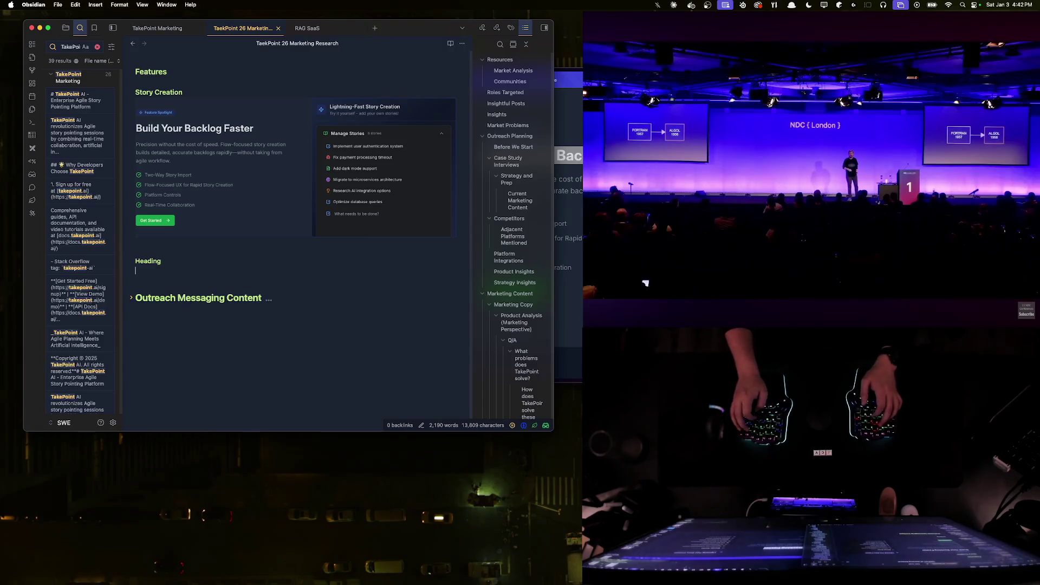
pyautogui.write('```Build')
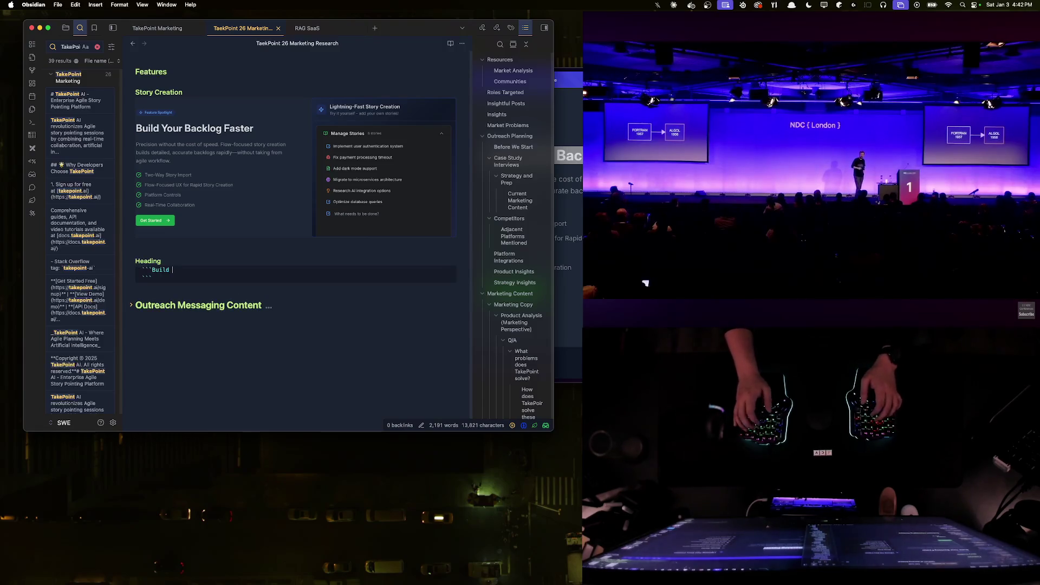
pyautogui.write('Build')
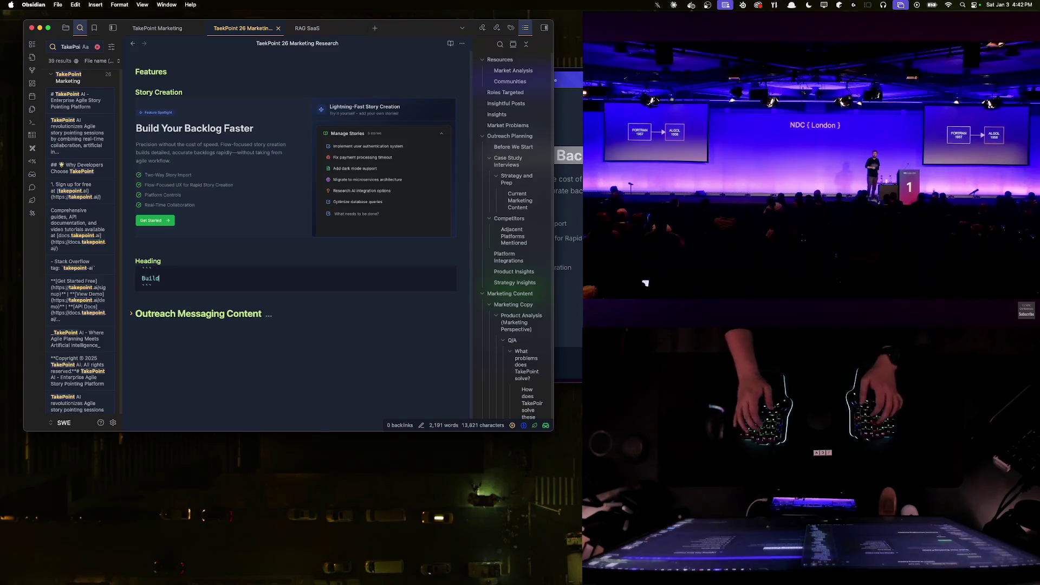
pyautogui.write(' Your Backlog F')
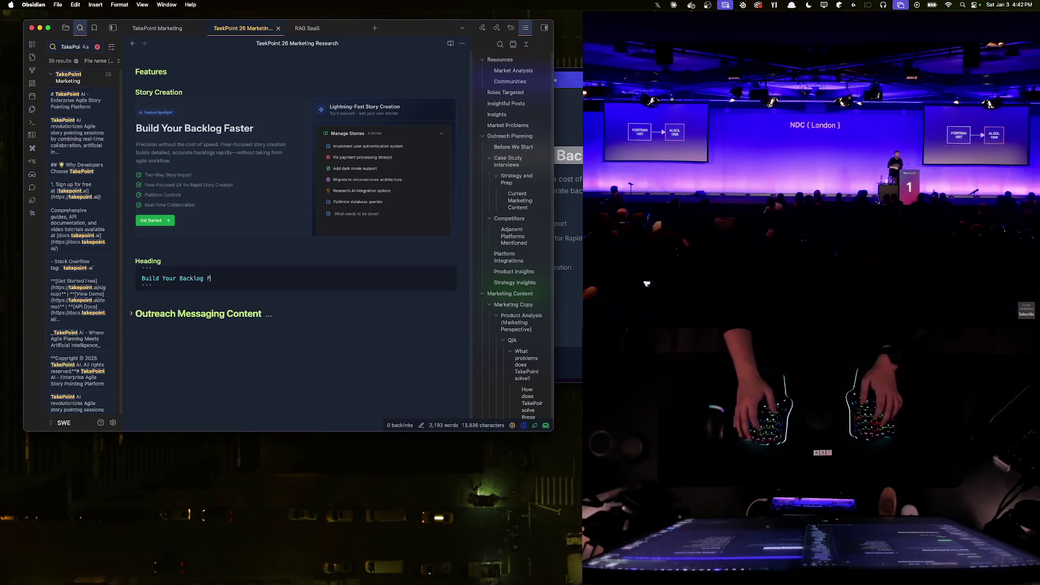
pyautogui.write('aster')
# - Add a 'Build Your Backlog Faster' code block and a bullet questioning its intent
pyautogui.press('Down')
pyautogui.press('Return')
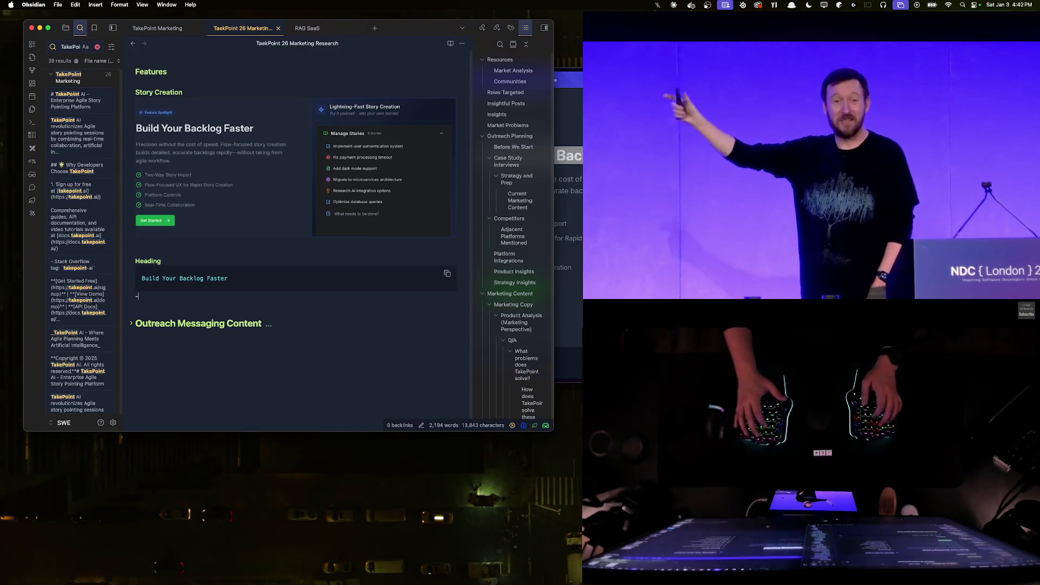
pyautogui.write('- ')
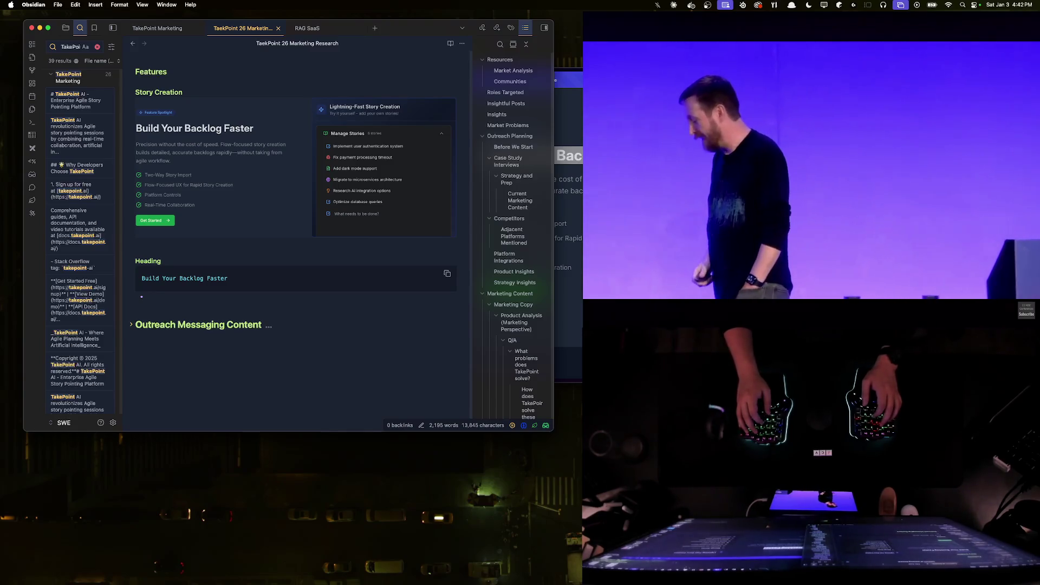
pyautogui.write('This is true, but is the intent to build a faster backlog or is this simply an interface for importing stori')
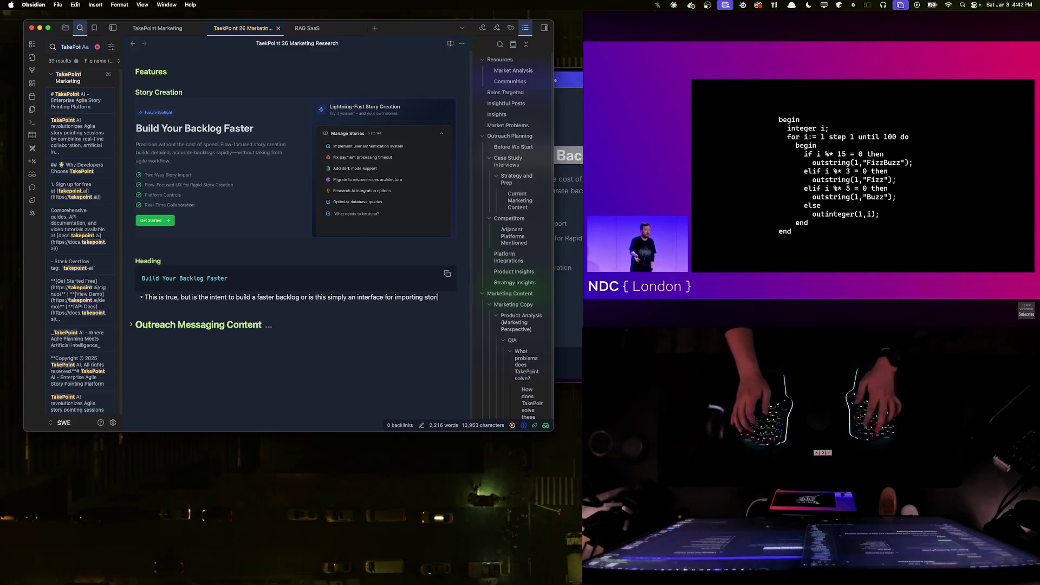
pyautogui.press('Return')
pyautogui.press('Return')
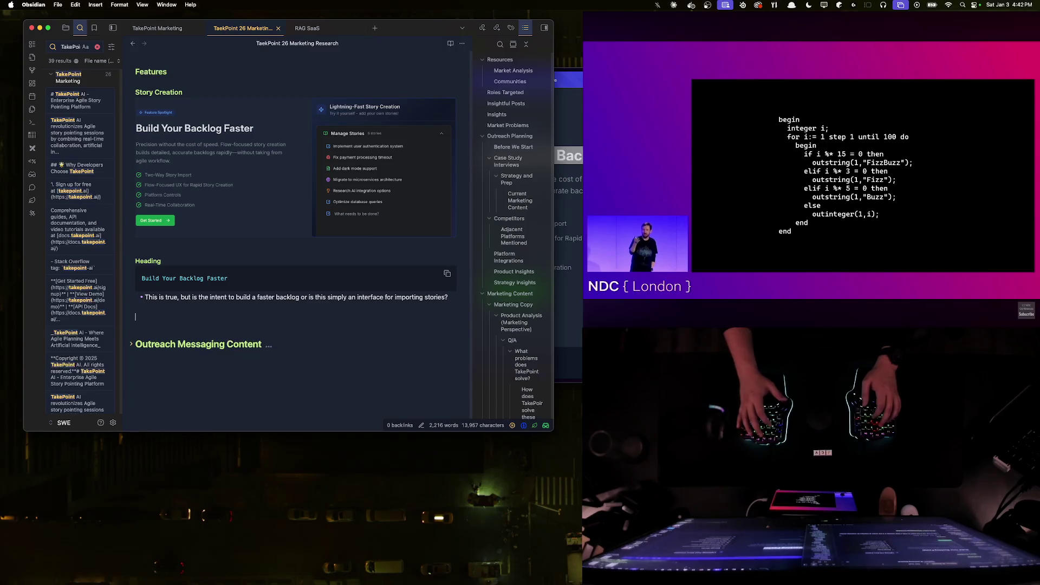
pyautogui.press('Return')
pyautogui.write('##### I')
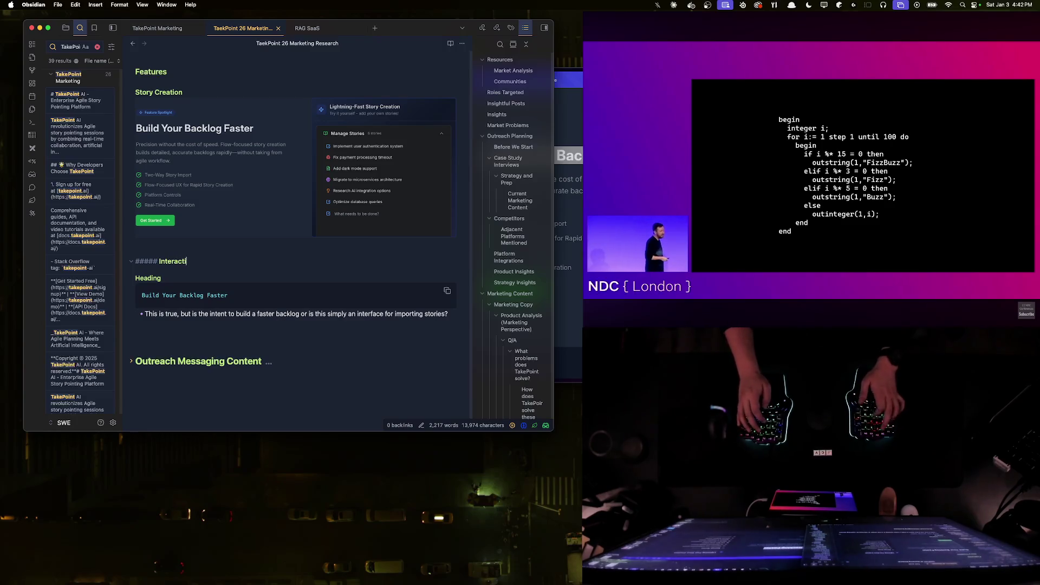
pyautogui.write('nt')
# - Write the Interactive Component heading and a paragraph noting the story-creation demo has drifted from what it represents
pyautogui.press('Return')
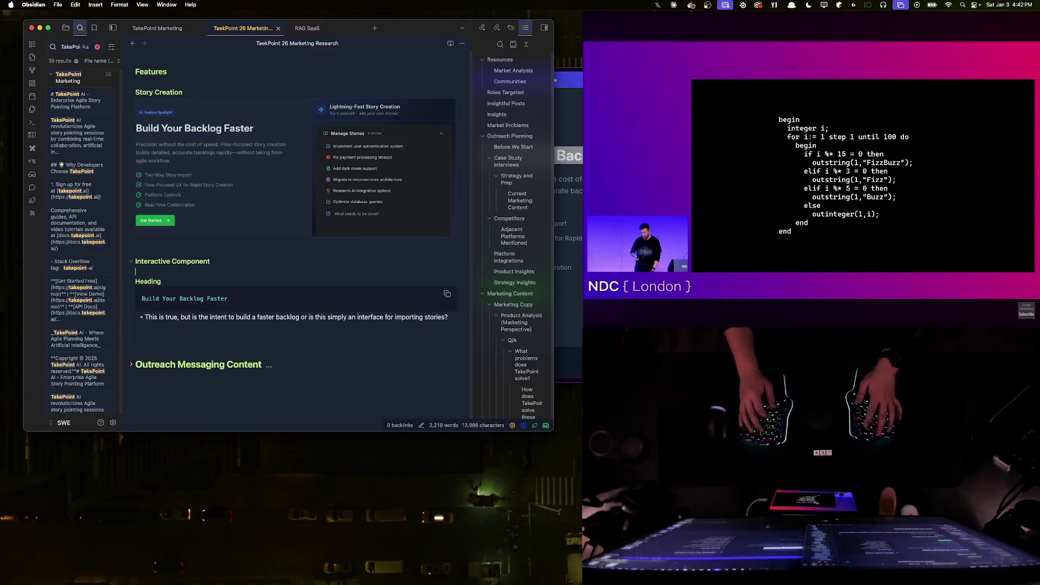
pyautogui.write('T')
pyautogui.press('BackSpace')
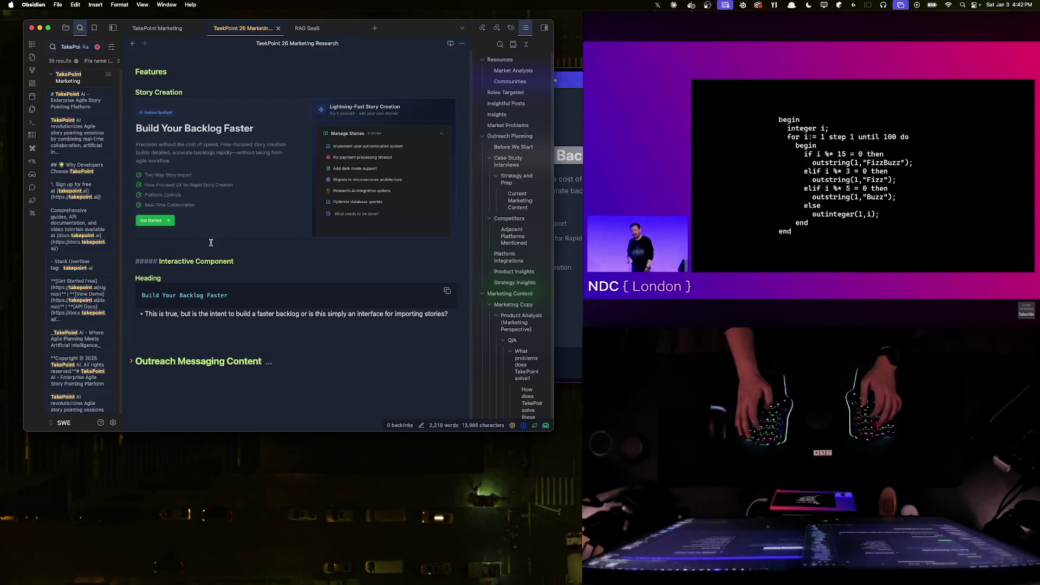
pyautogui.press('BackSpace')
pyautogui.scroll(-1, 151, 260)
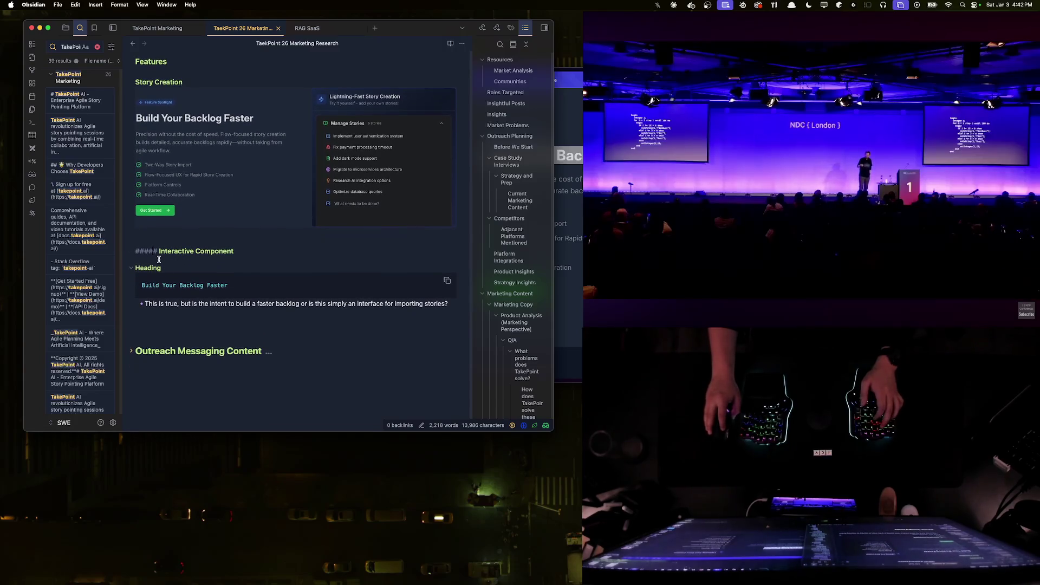
pyautogui.press('Return')
pyautogui.write('The i')
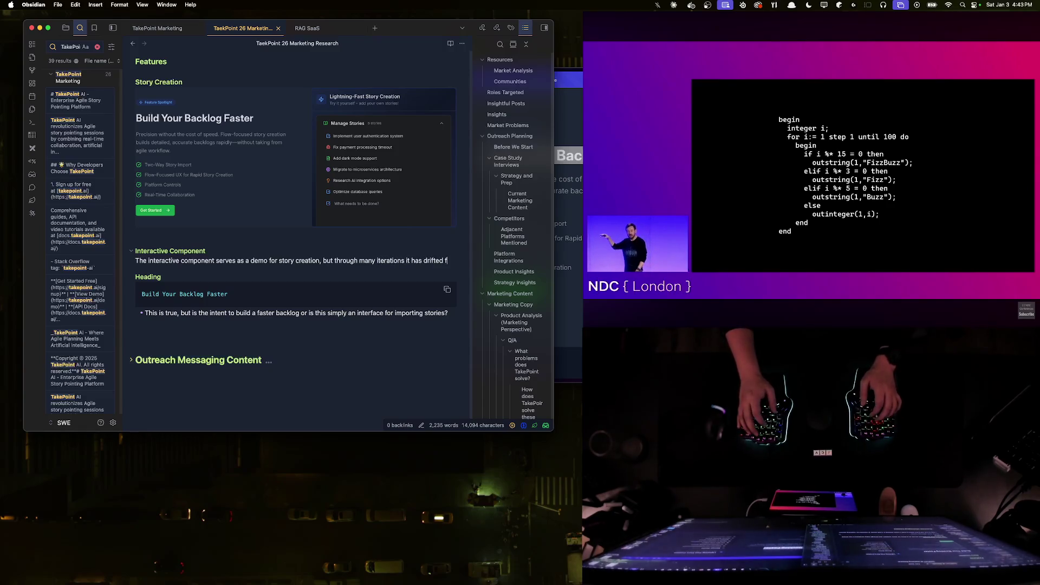
pyautogui.write('rom what is actually represe')
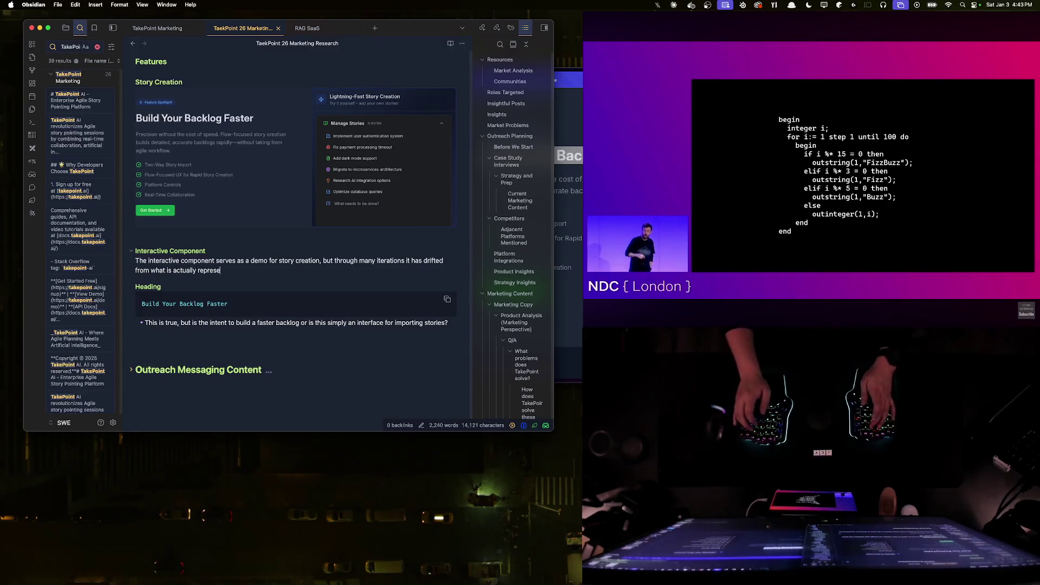
pyautogui.press('Return')
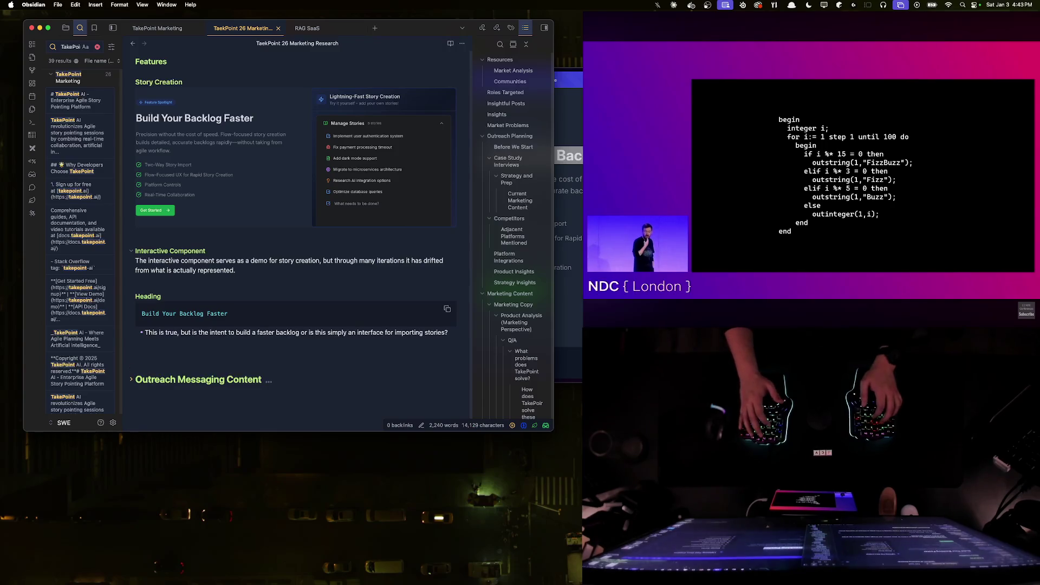
# - Write three paragraphs weighing accuracy against clarity and asking whether the quick-stories copy fits the feature
pyautogui.press('Return')
pyautogui.write('Do')
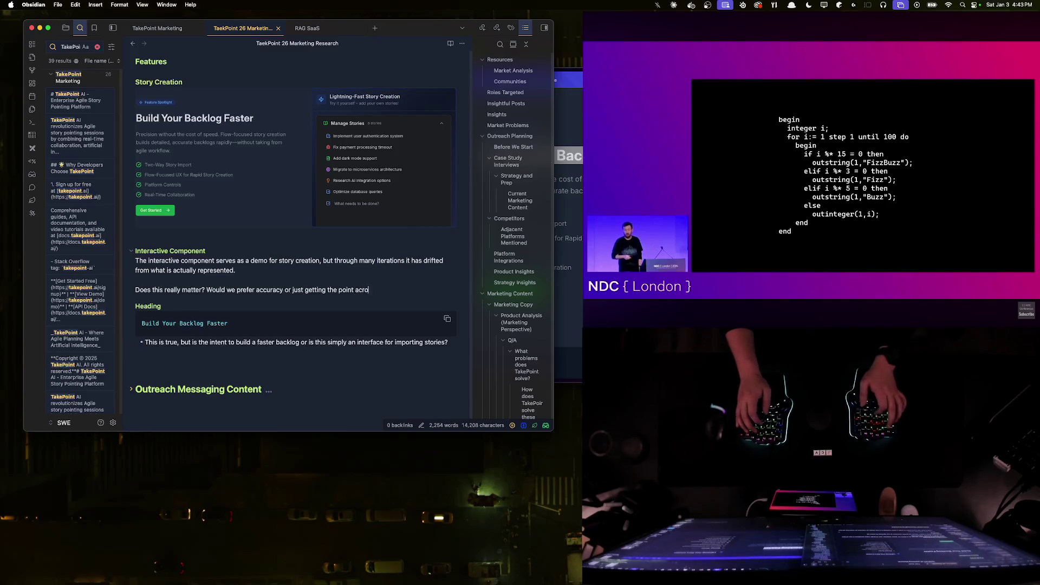
pyautogui.press('Return')
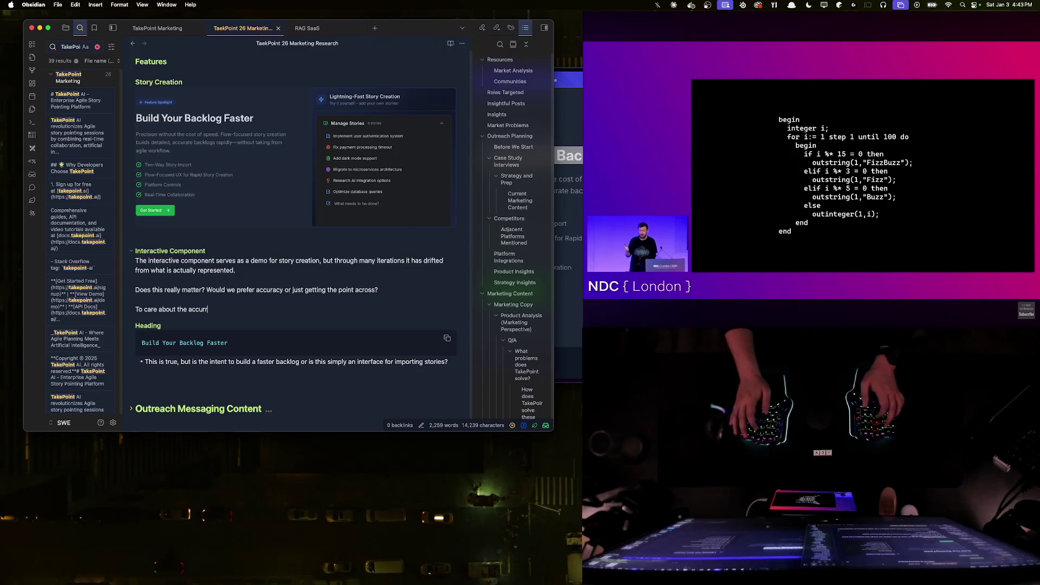
pyautogui.write('cy we cou')
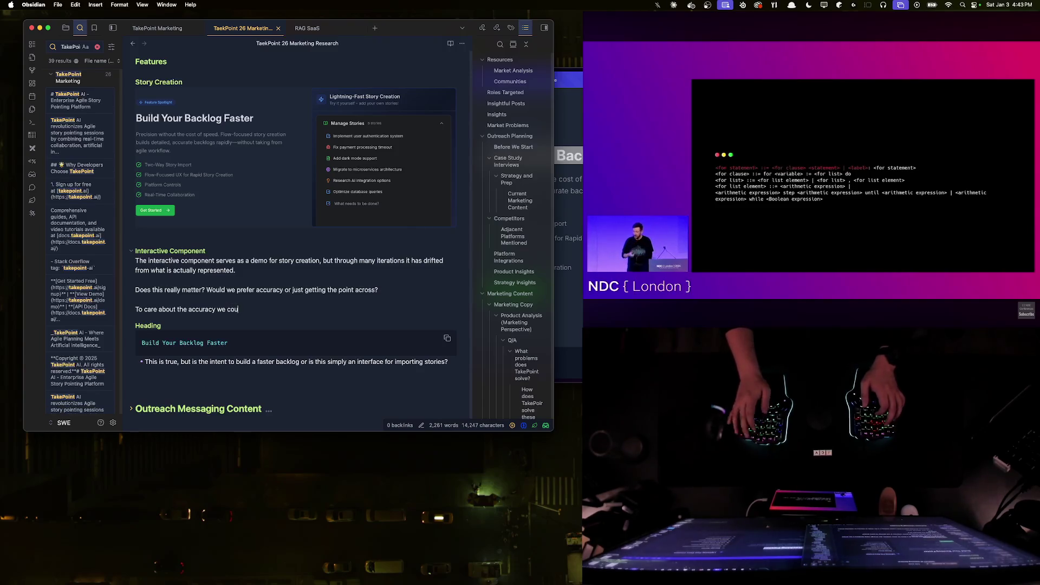
pyautogui.press('BackSpace')
pyautogui.press('BackSpace')
pyautogui.press('BackSpace')
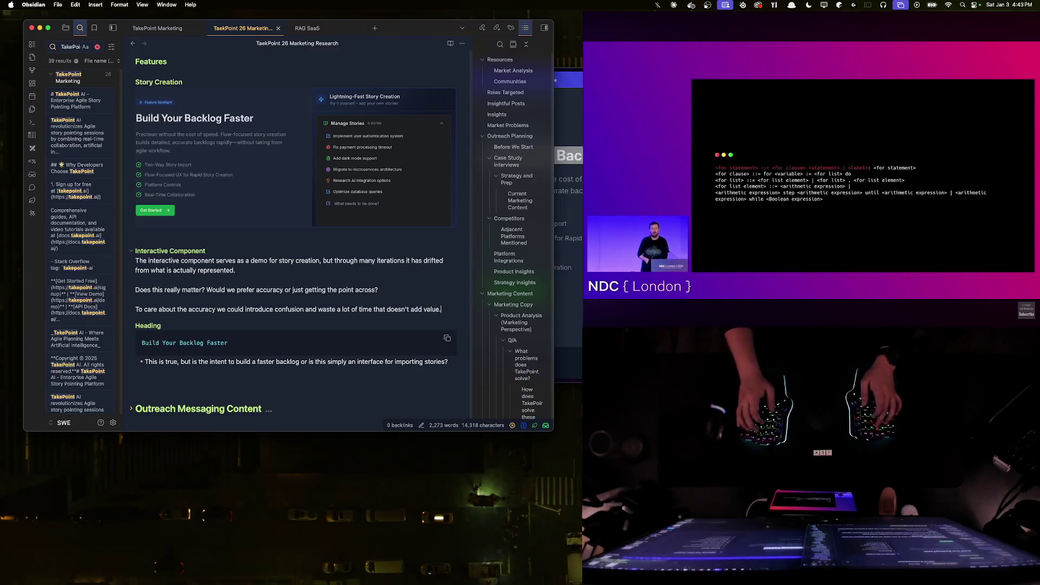
pyautogui.press('Return')
pyautogui.press('Return')
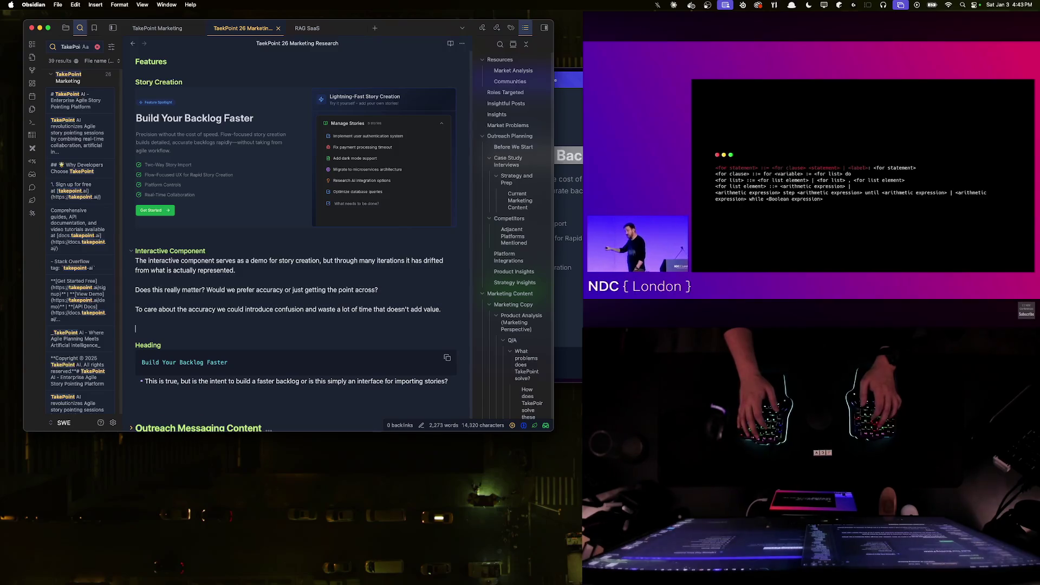
pyautogui.write('Themsu')
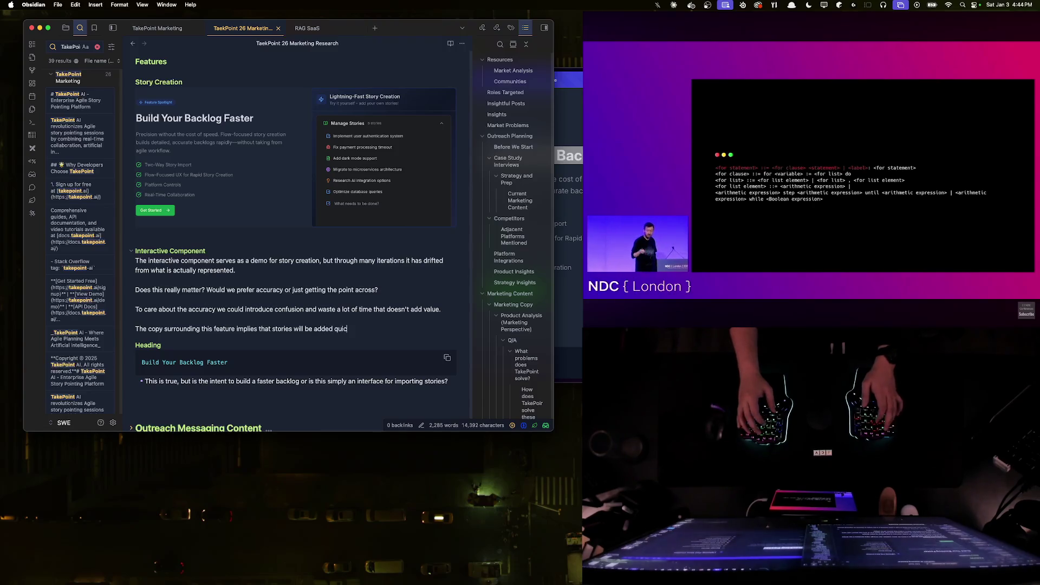
pyautogui.write('ckly. This is also true, but does it')
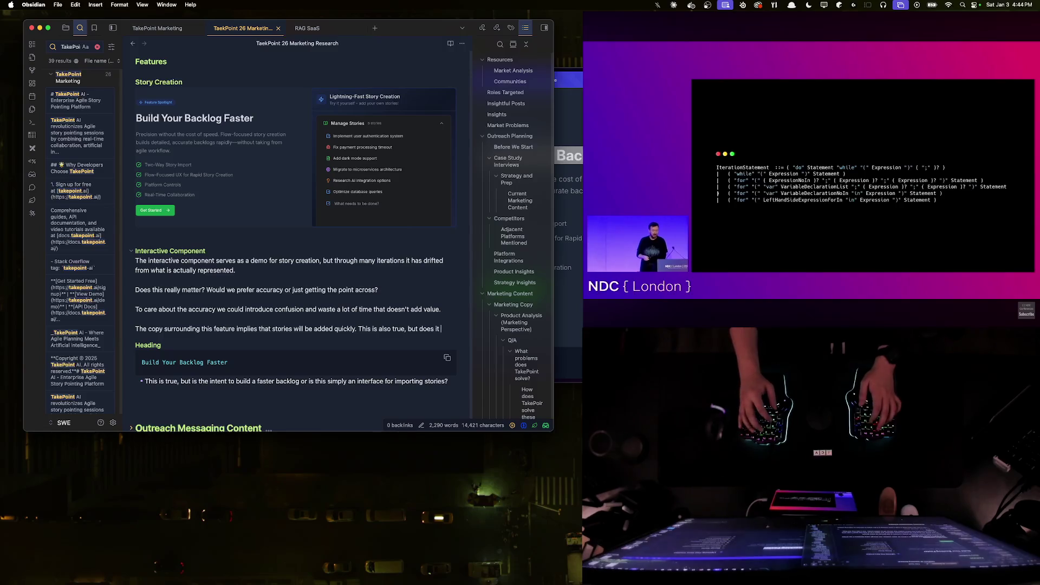
pyautogui.write('urately represent the feature?')
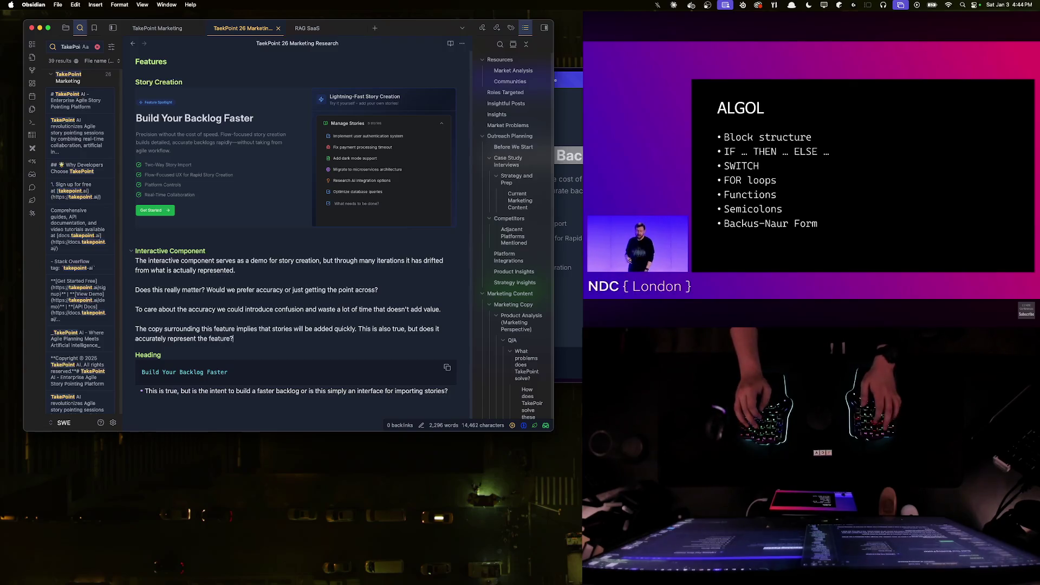
pyautogui.press('Return')
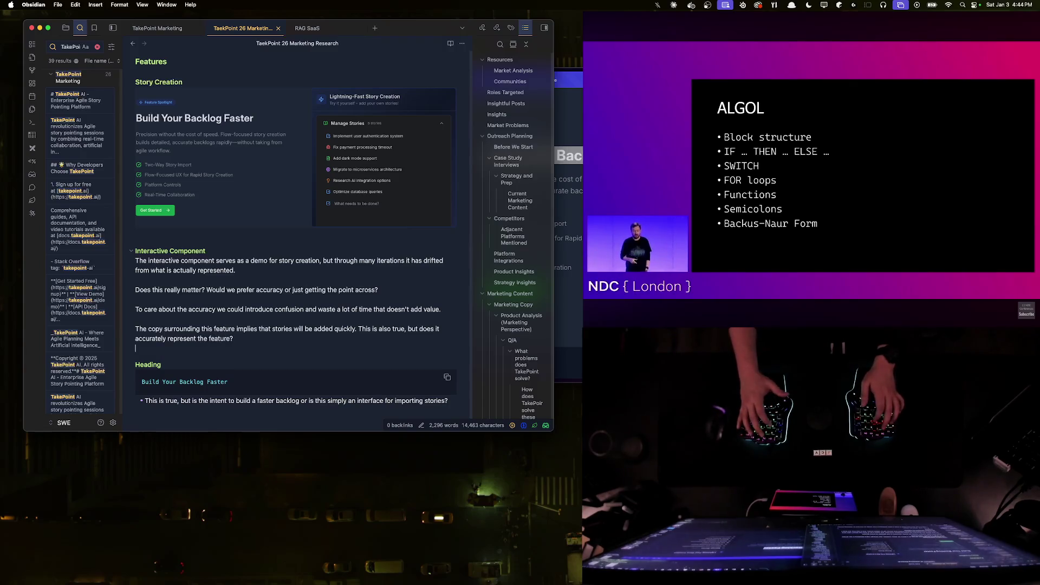
pyautogui.scroll(-2, 255, 250)
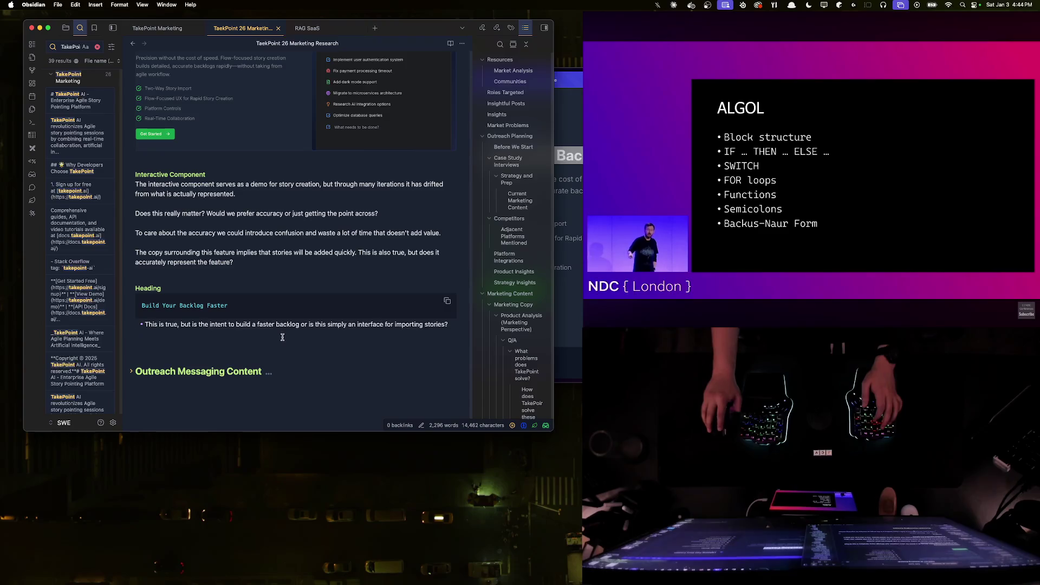
# - Add a bullet asking whether the intent should shift toward Story Pointing sessions, then bring Arc forward
pyautogui.press('Return')
pyautogui.write('Should we shift the')
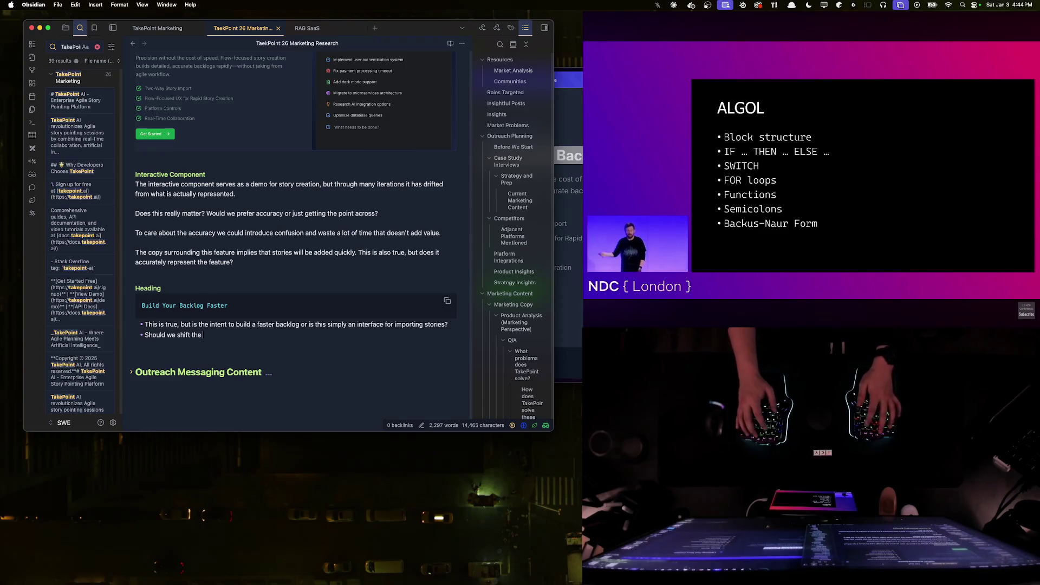
pyautogui.write('intent more to Story Pointing sessions in general, or does our other interact')
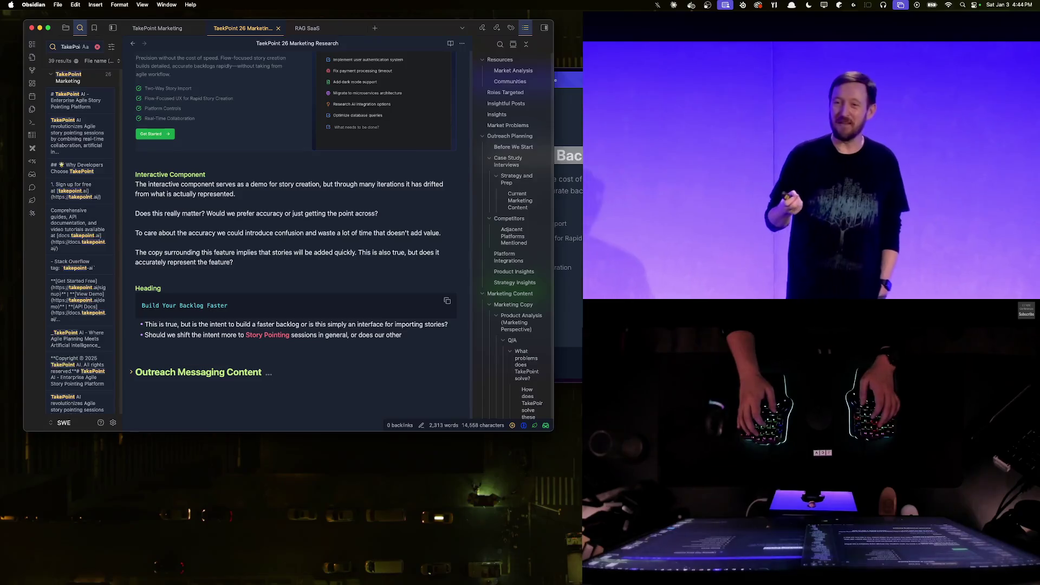
pyautogui.write('ive component already ')
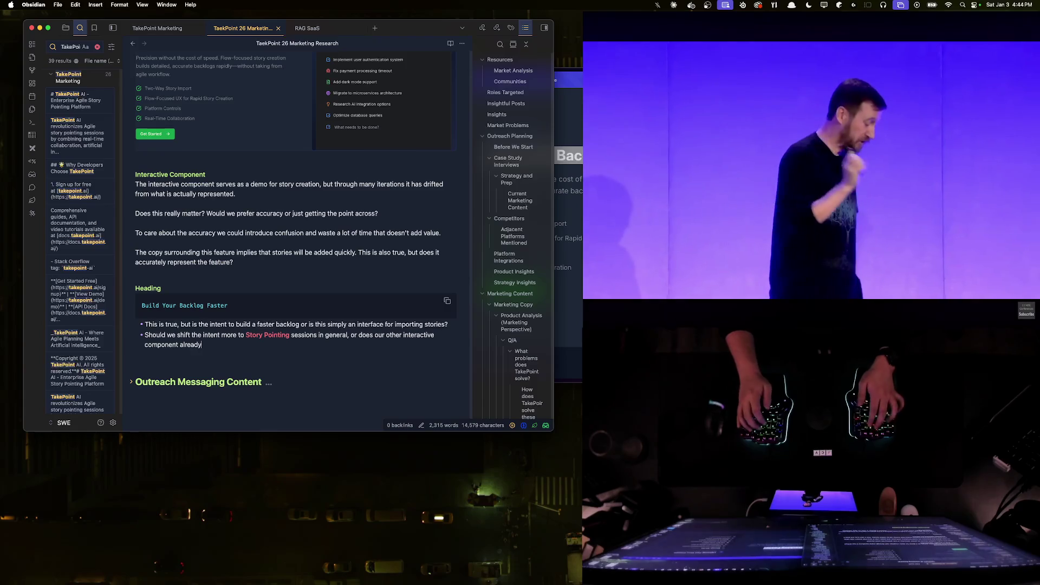
pyautogui.write('cover this demonstr')
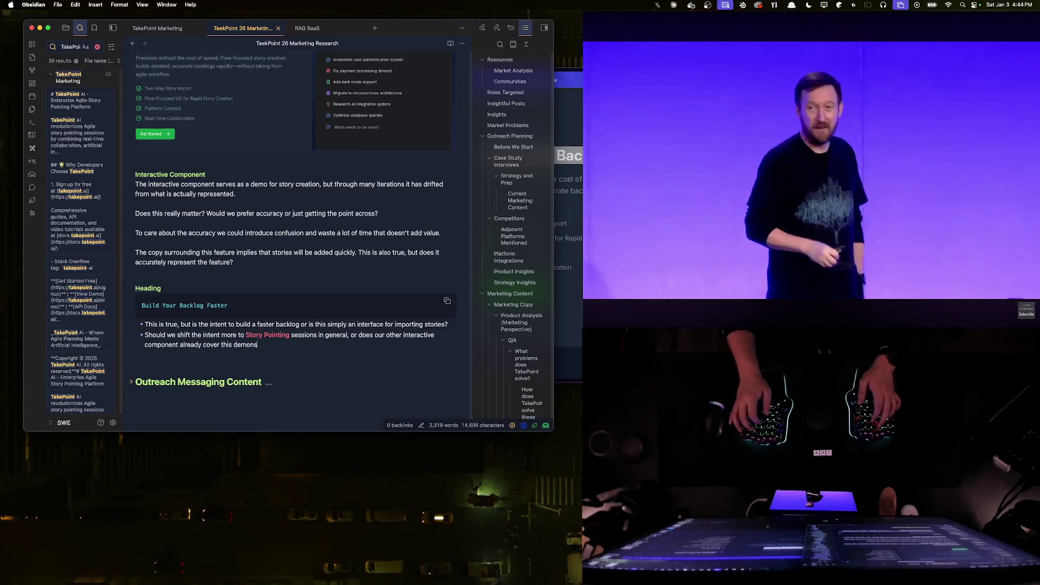
pyautogui.write('ation?')
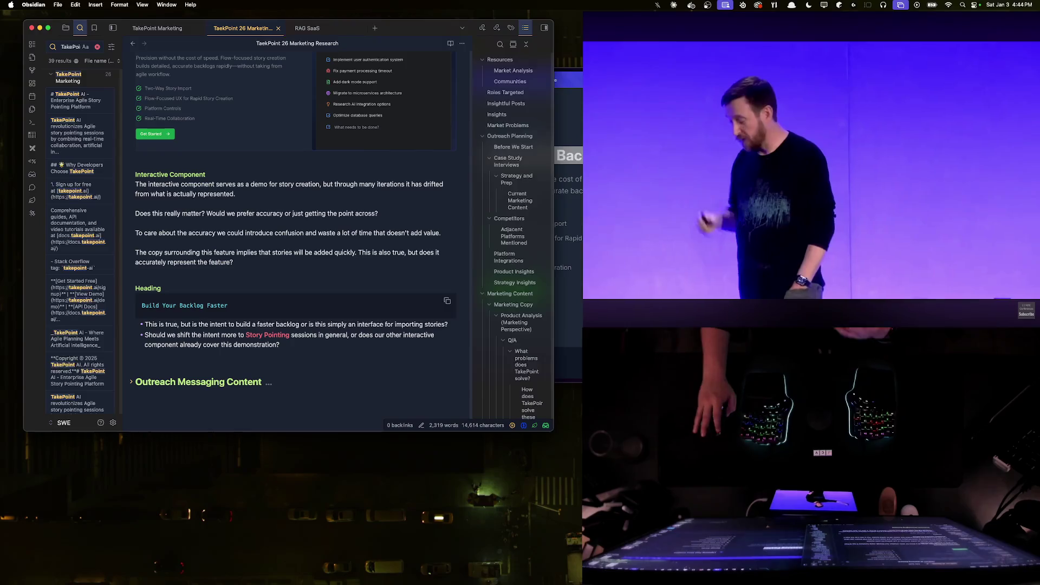
pyautogui.press('super+Tab')
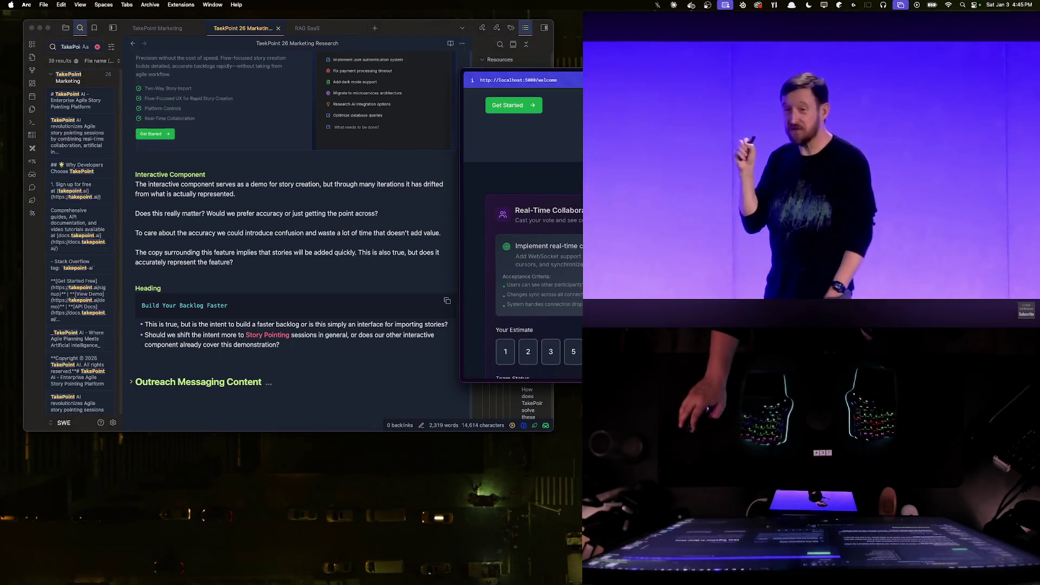
pyautogui.scroll(-2, 522, 244)
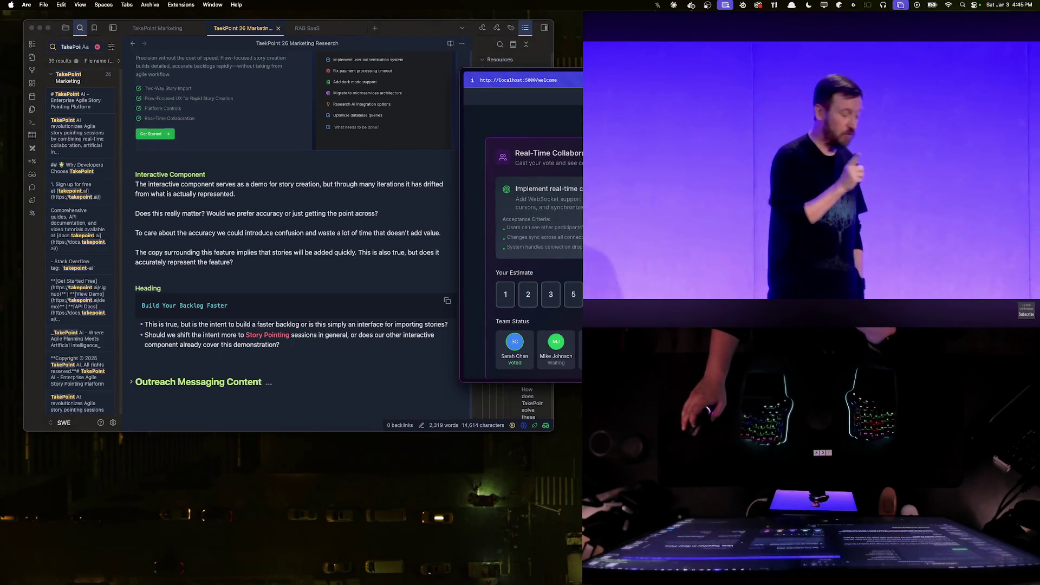
pyautogui.scroll(-5, 523, 244)
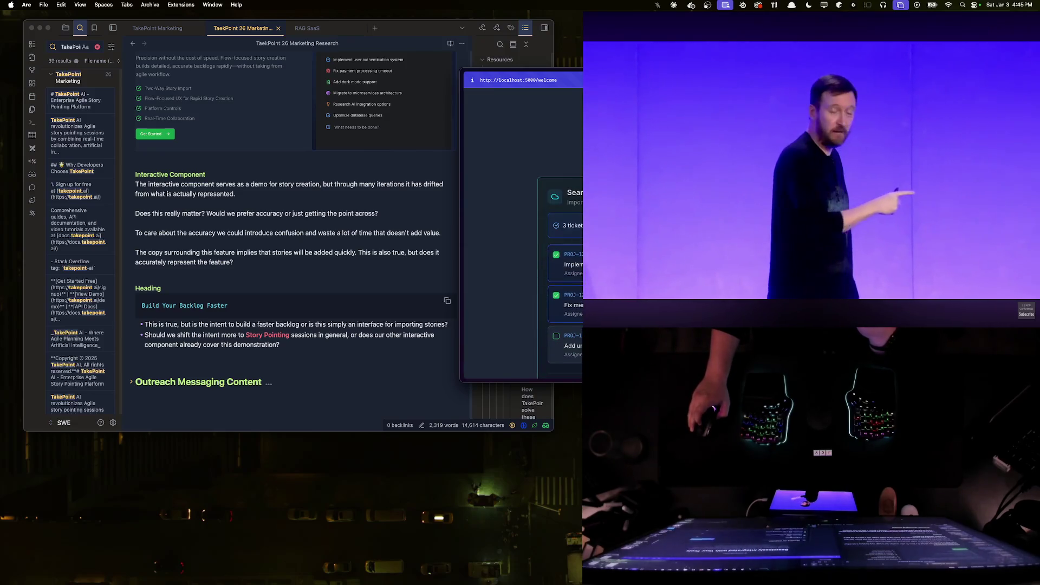
pyautogui.scroll(-3, 523, 244)
pyautogui.scroll(-3, 523, 244)
pyautogui.scroll(-3, 523, 245)
pyautogui.scroll(-3, 522, 244)
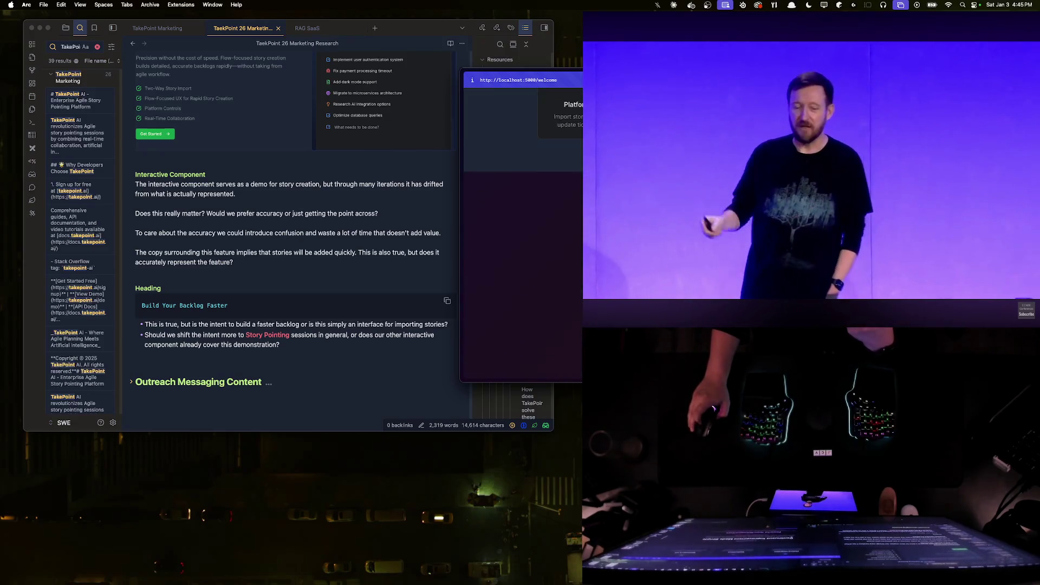
pyautogui.scroll(-3, 523, 244)
pyautogui.scroll(-2, 523, 244)
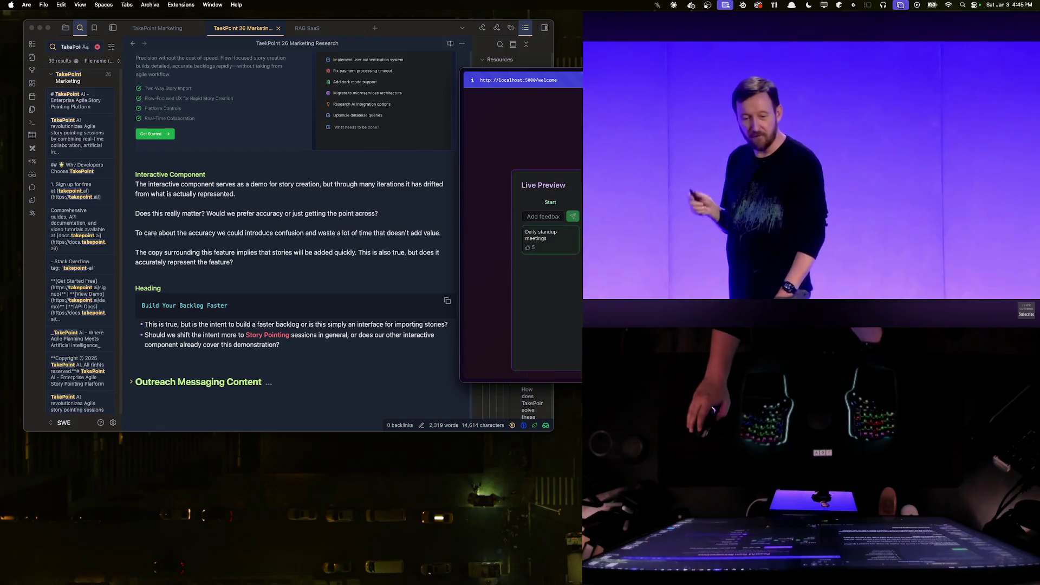
pyautogui.scroll(-3, 522, 243)
pyautogui.scroll(-3, 523, 244)
pyautogui.scroll(3, 522, 244)
pyautogui.scroll(3, 523, 245)
pyautogui.scroll(3, 523, 244)
pyautogui.scroll(3, 523, 245)
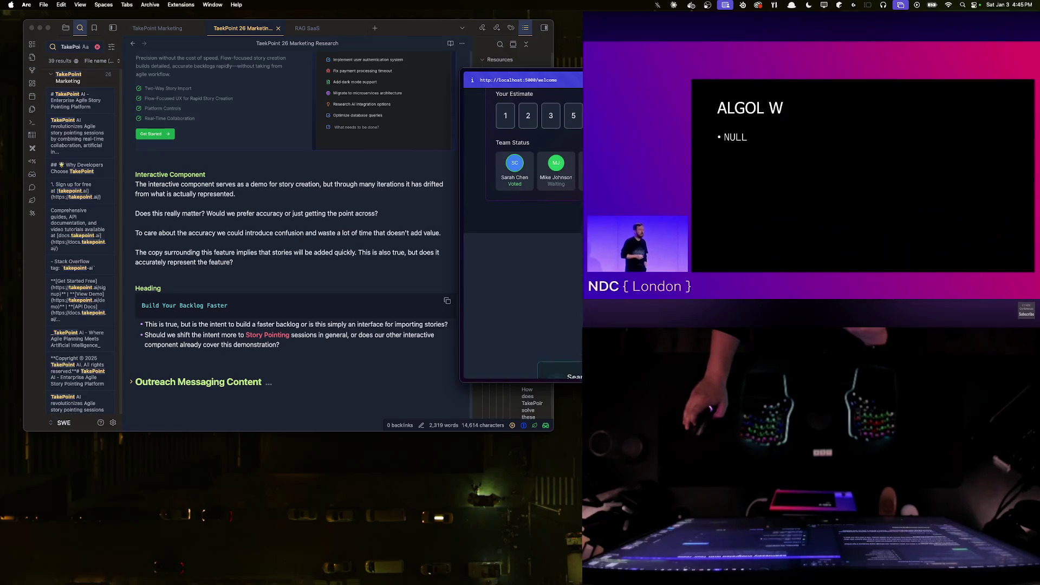
pyautogui.scroll(3, 523, 243)
pyautogui.scroll(1, 522, 244)
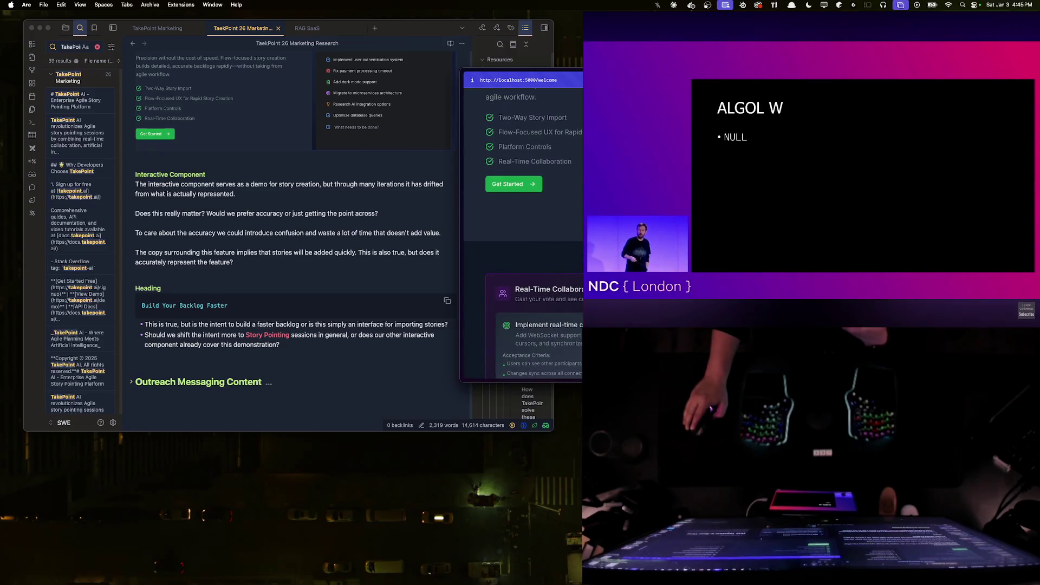
pyautogui.scroll(2, 581, 218)
pyautogui.scroll(3, 581, 218)
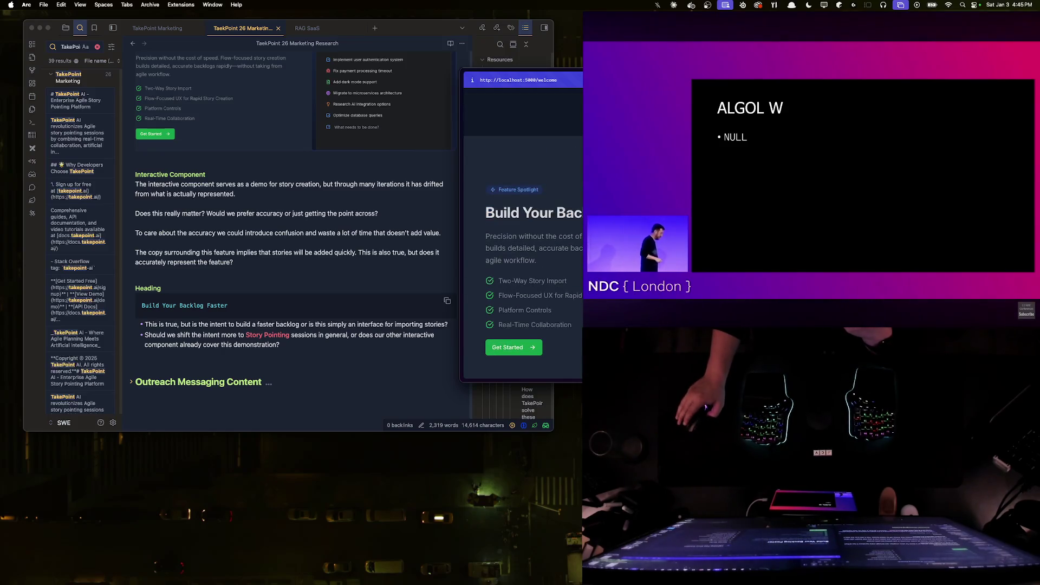
# - Reload the localhost landing page and enlarge the Arc window over the notes
pyautogui.press('super+r')
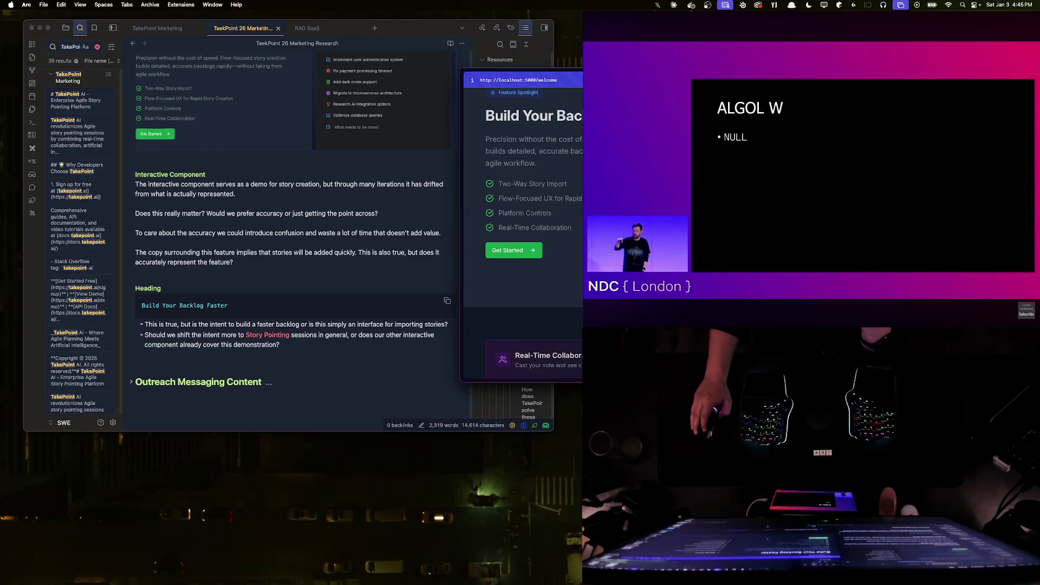
pyautogui.hotkey('ctrl', 'alt', 'c')
pyautogui.scroll(-5, 331, 211)
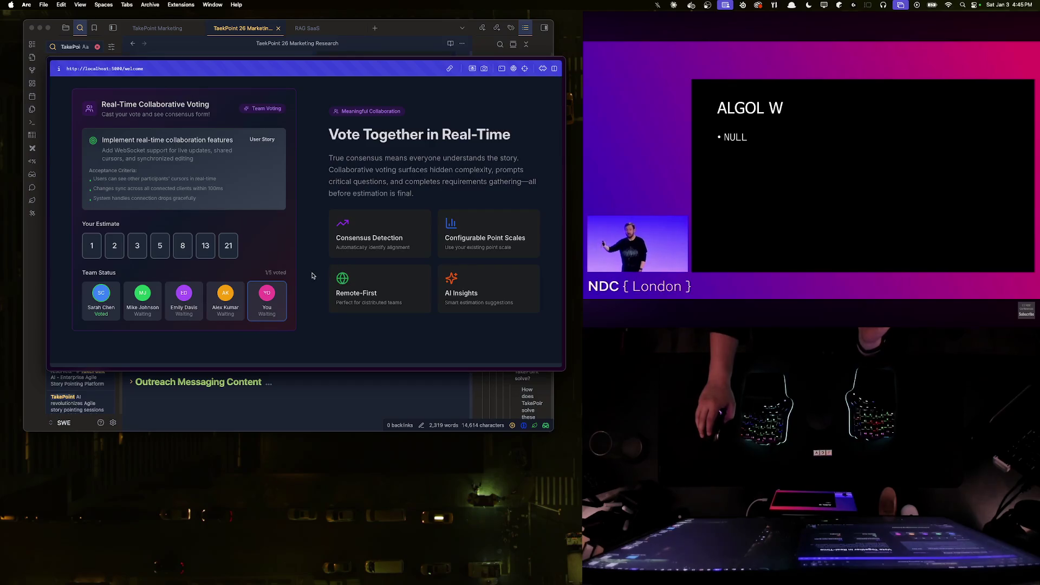
# - Cast a 5-point estimate in the voting demo, try 2, then settle on 5
pyautogui.click(182, 246)
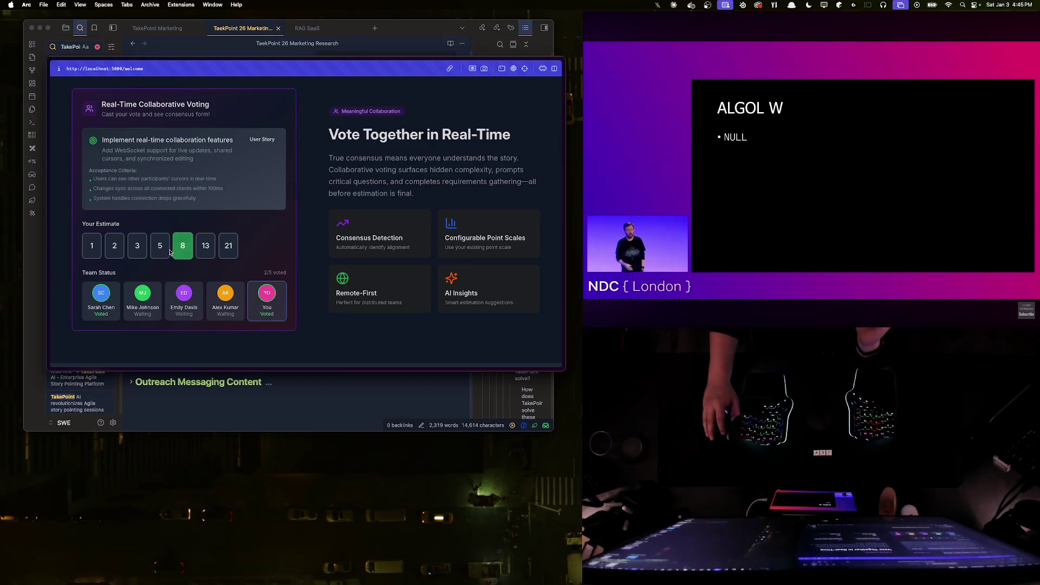
pyautogui.click(115, 246)
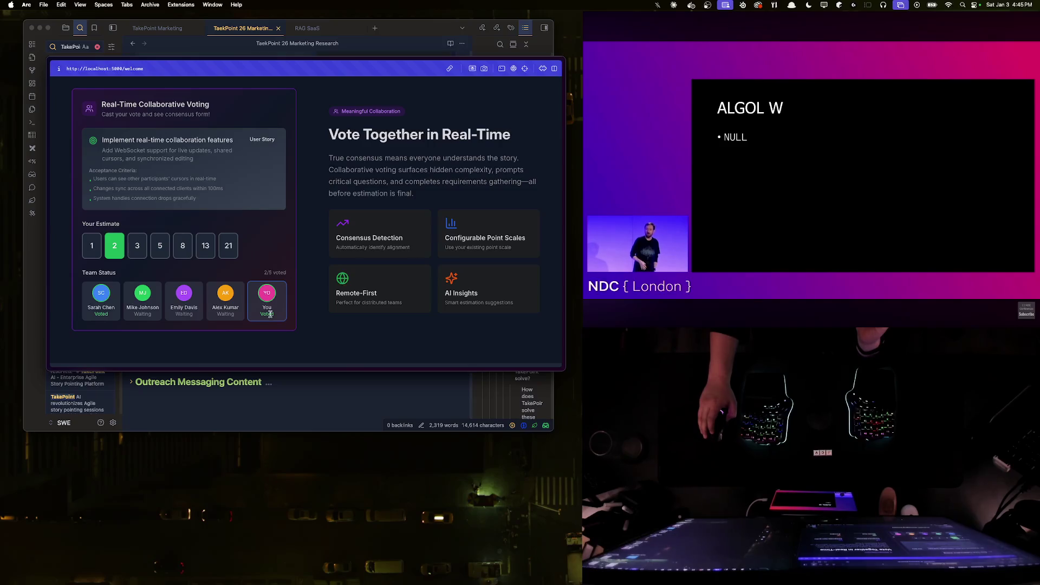
pyautogui.click(159, 248)
pyautogui.scroll(1, 269, 269)
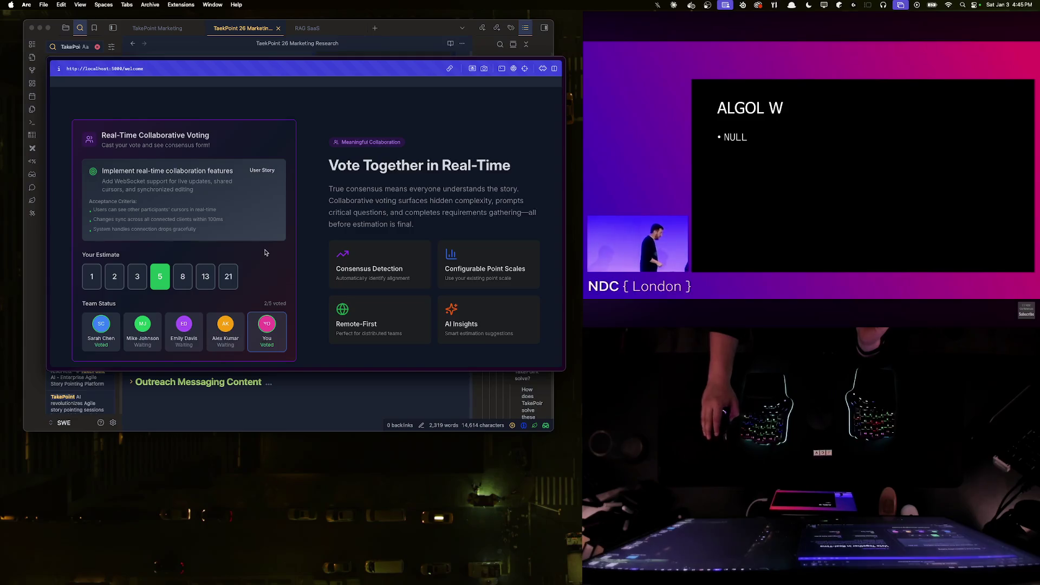
pyautogui.scroll(-1, 265, 253)
pyautogui.scroll(-5, 266, 253)
pyautogui.scroll(-5, 288, 241)
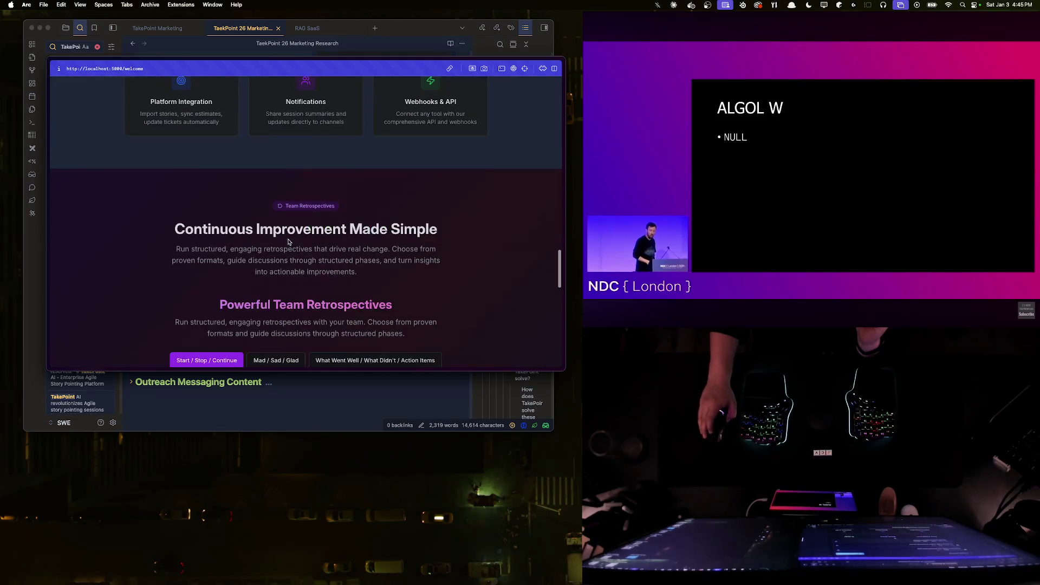
pyautogui.scroll(3, 145, 239)
pyautogui.scroll(10, 361, 166)
# - Run localStorage.clear() in the DevTools console and reload the page
pyautogui.press('super+alt+i')
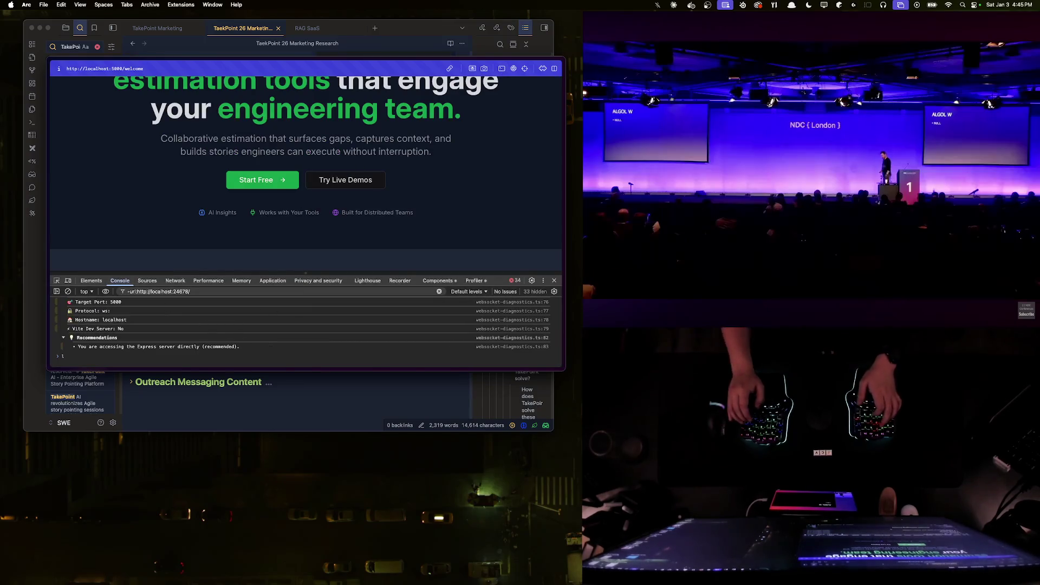
pyautogui.write('lo')
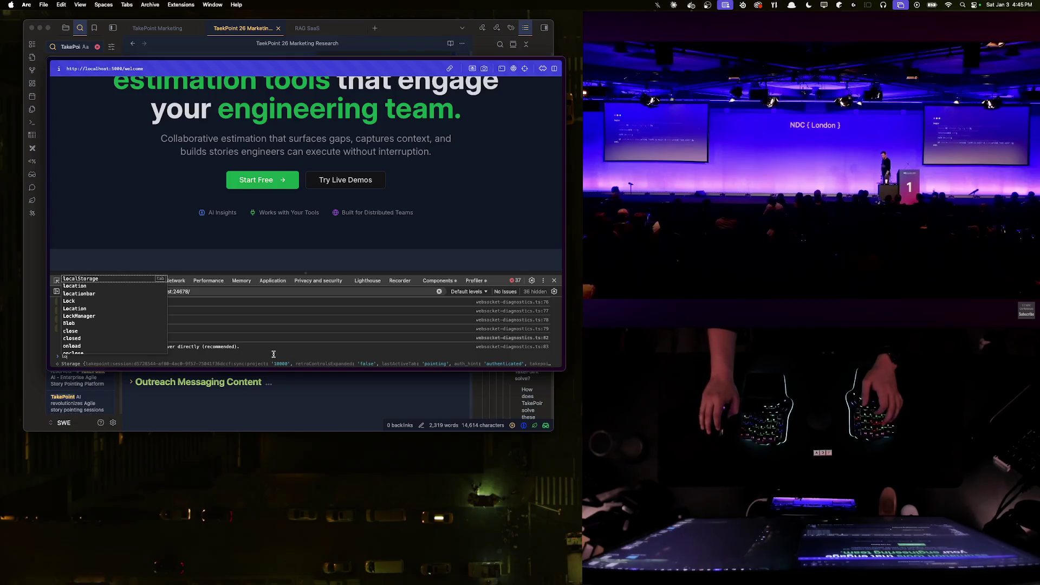
pyautogui.write('calSt')
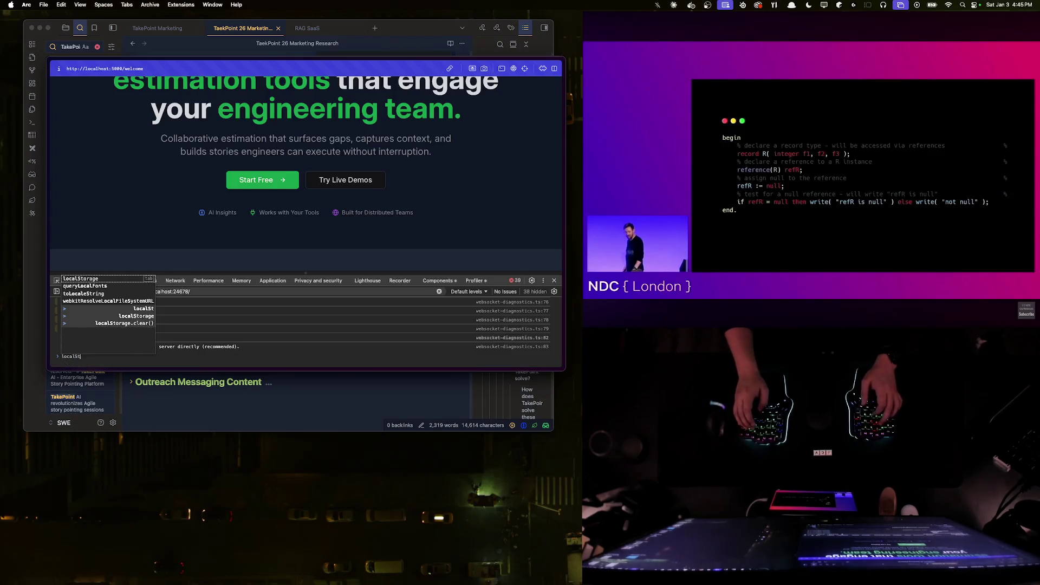
pyautogui.write('orage.getItem("t')
pyautogui.press('BackSpace')
pyautogui.press('BackSpace')
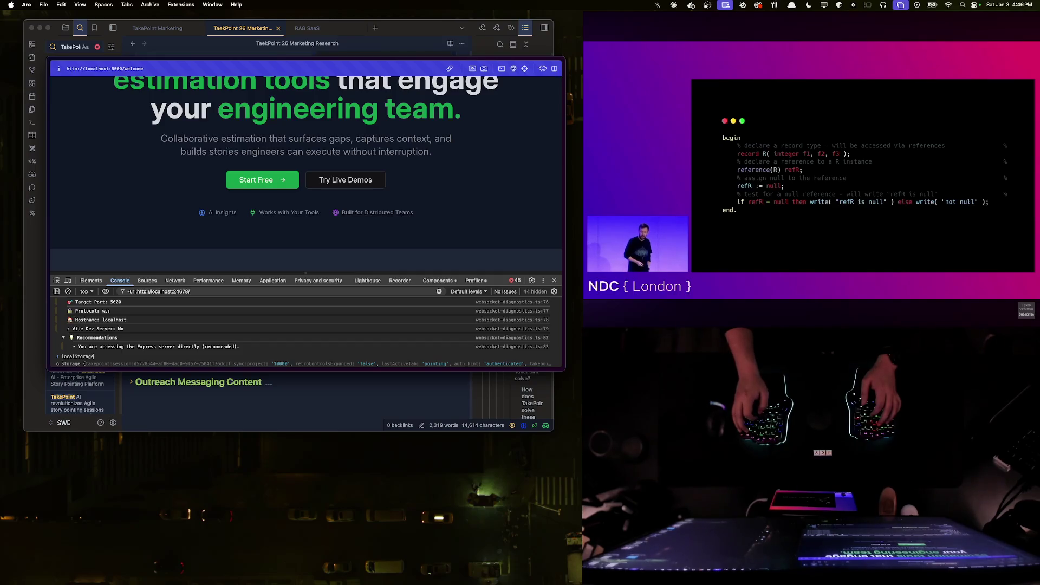
pyautogui.write('.clear()')
pyautogui.press('Return')
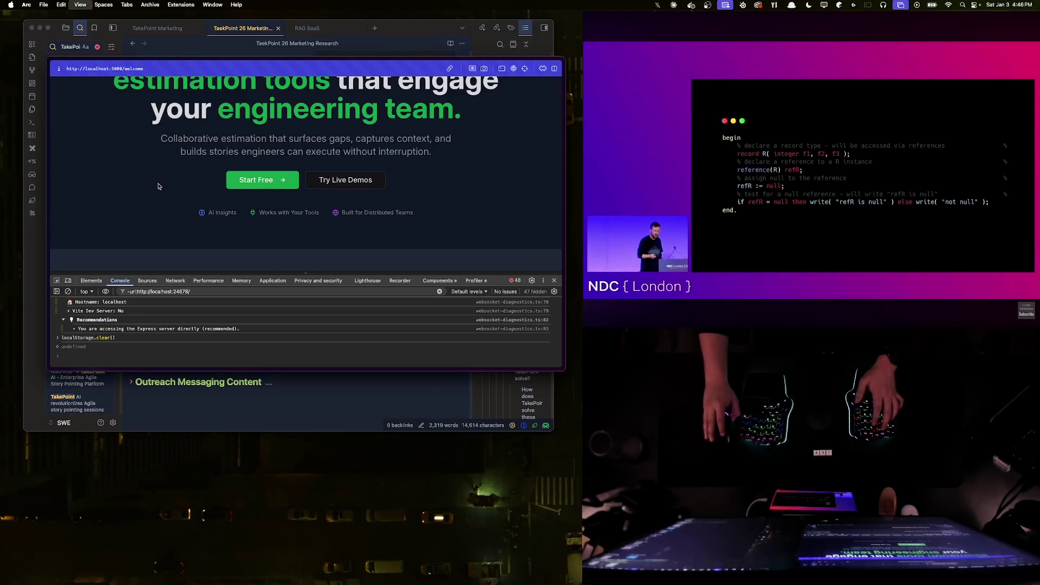
pyautogui.press('super+r')
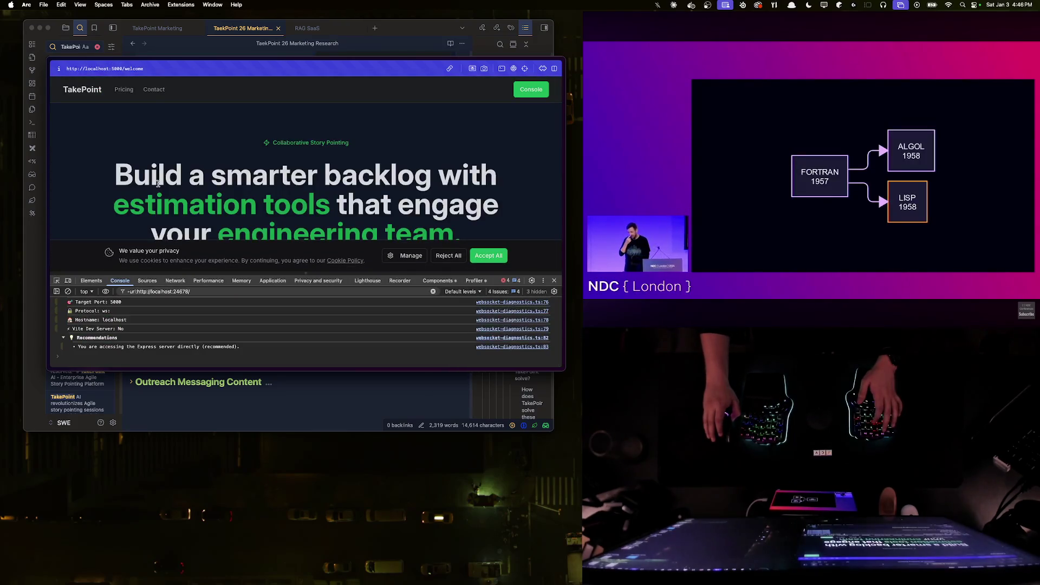
# - Go to the TakePoint dashboard and switch the app to light appearance from account options
pyautogui.click(525, 91)
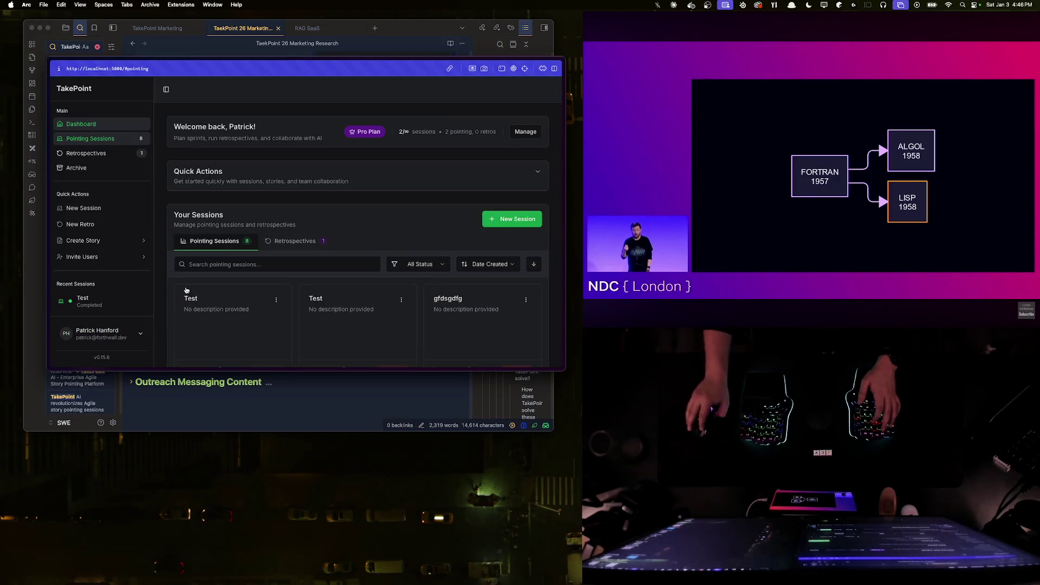
pyautogui.click(124, 340)
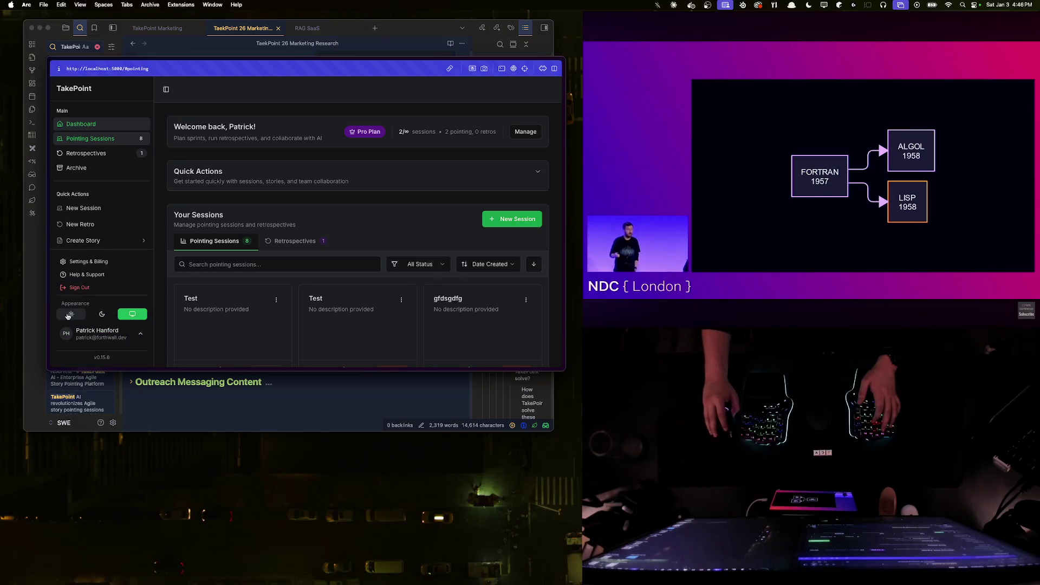
pyautogui.click(79, 287)
pyautogui.scroll(-5, 253, 143)
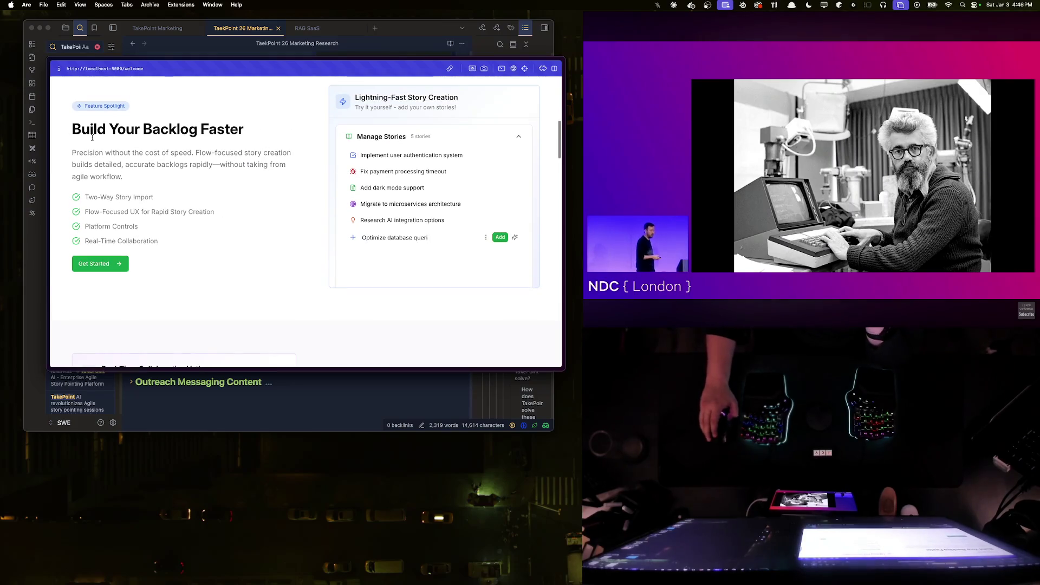
pyautogui.scroll(-5, 195, 179)
pyautogui.scroll(-1, 260, 203)
pyautogui.scroll(-3, 304, 223)
pyautogui.scroll(-2, 305, 224)
pyautogui.scroll(-3, 305, 224)
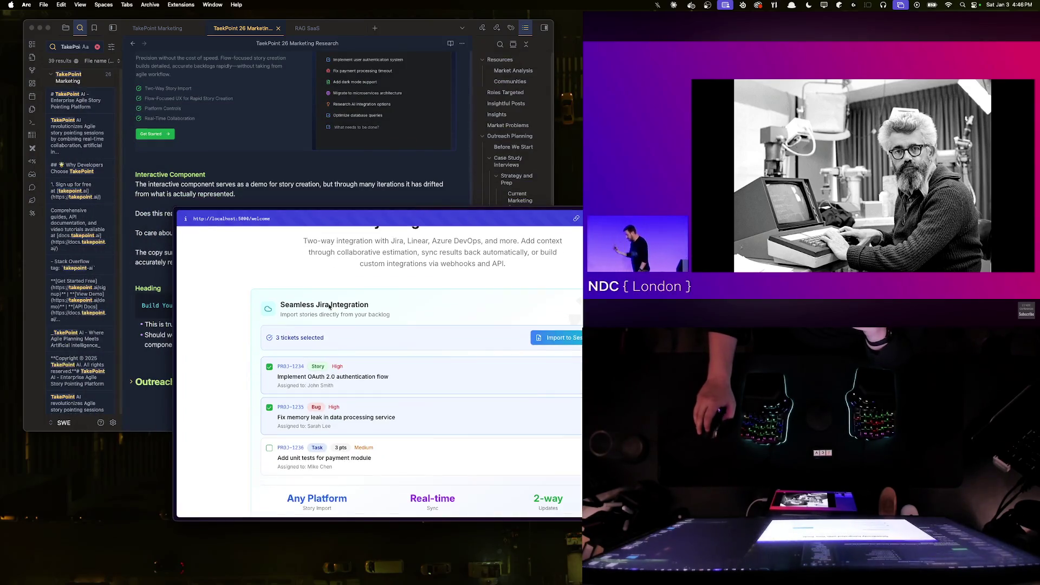
pyautogui.scroll(-4, 325, 309)
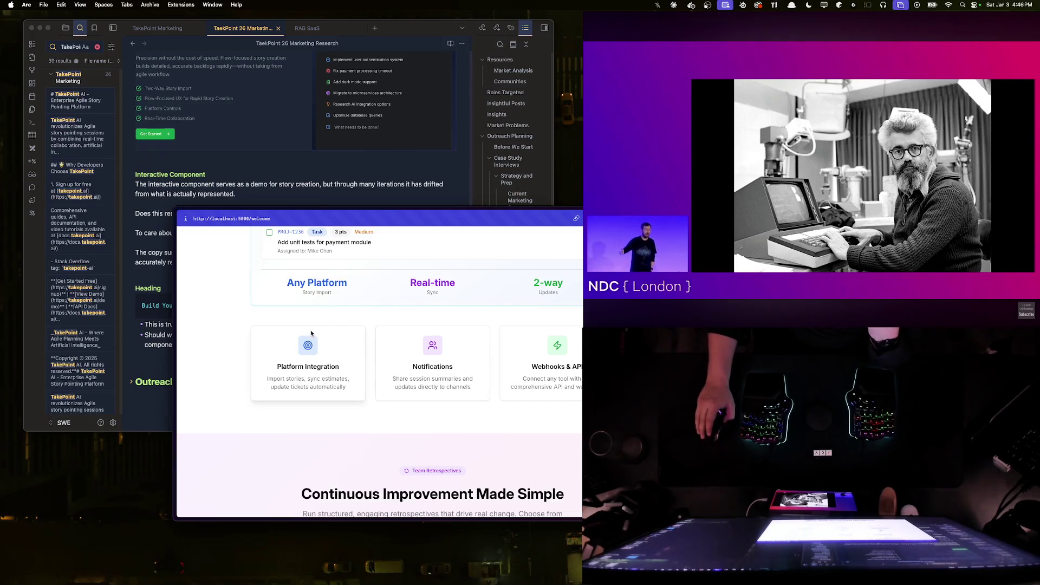
pyautogui.scroll(-5, 311, 330)
pyautogui.scroll(-3, 311, 335)
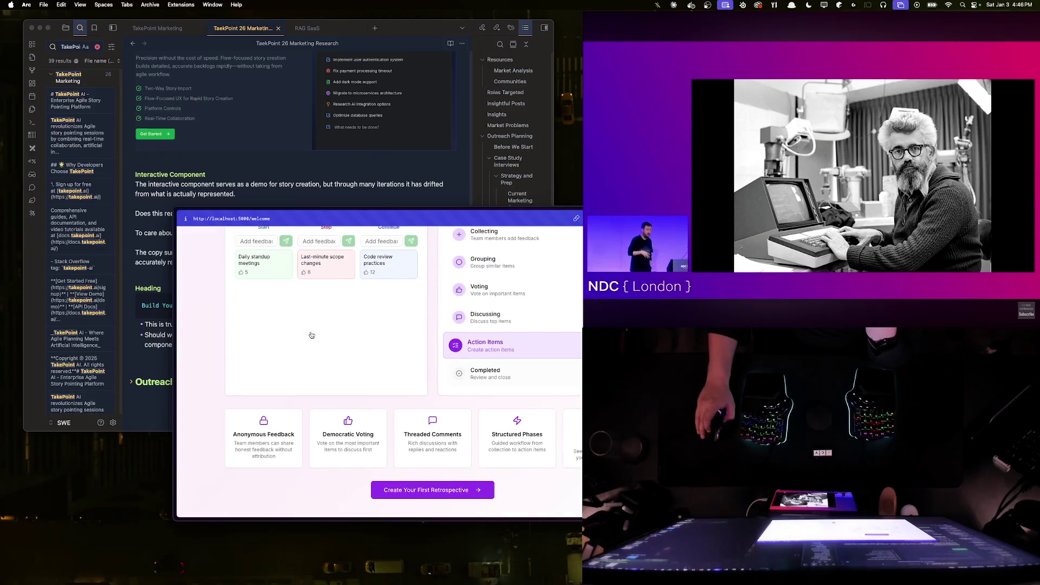
pyautogui.scroll(2, 311, 335)
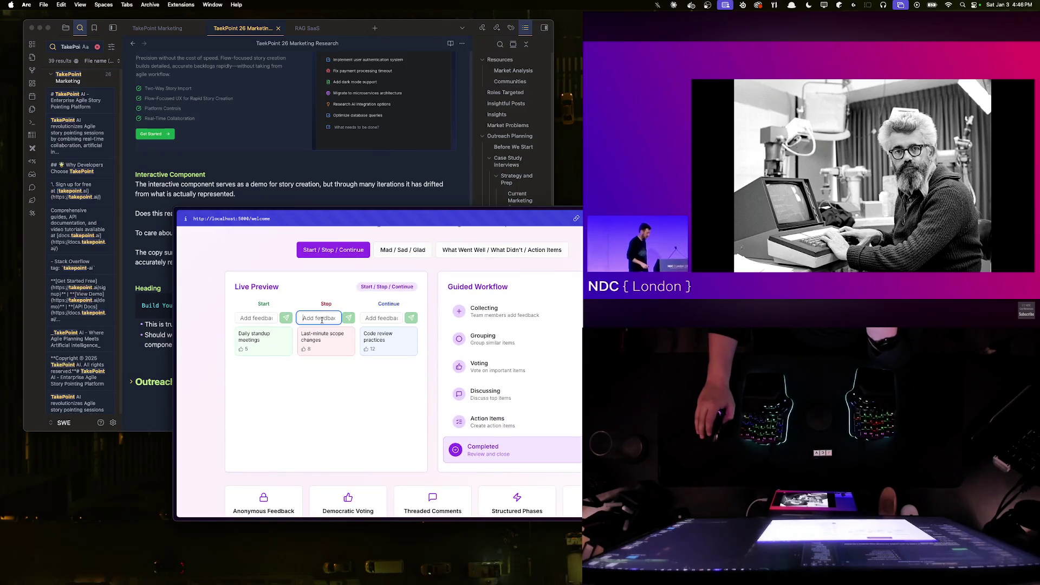
# - Add two 'Testing' cards to the Start column of the retrospective demo
pyautogui.click(250, 317)
pyautogui.write('Testing')
pyautogui.press('Return')
pyautogui.write('Testin')
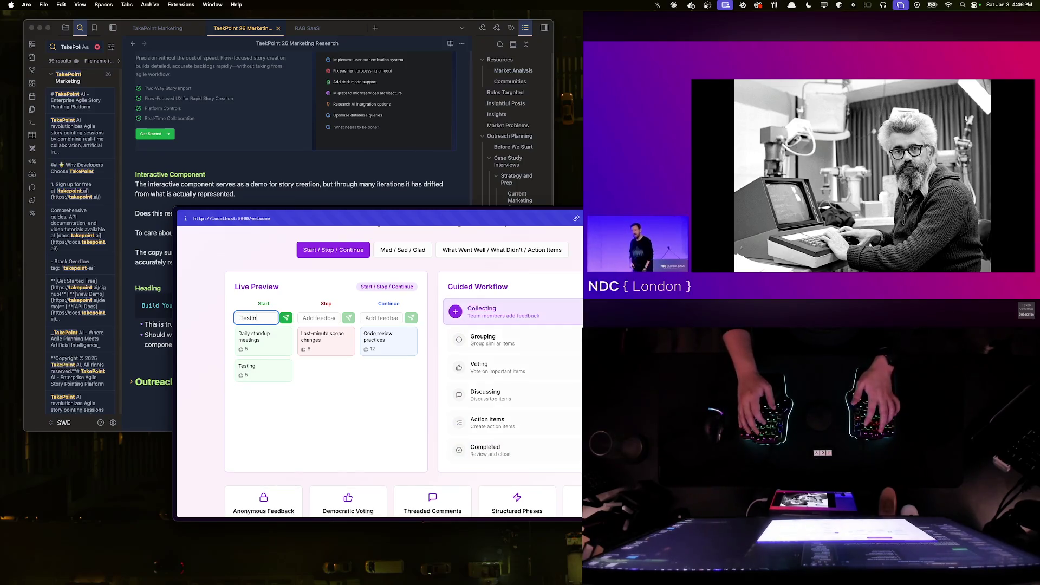
pyautogui.write('g')
pyautogui.press('Return')
# - Add an 'ALL THE DOWNLOADING' Stop card and a 'Giving me money.' Continue card
pyautogui.click(333, 316)
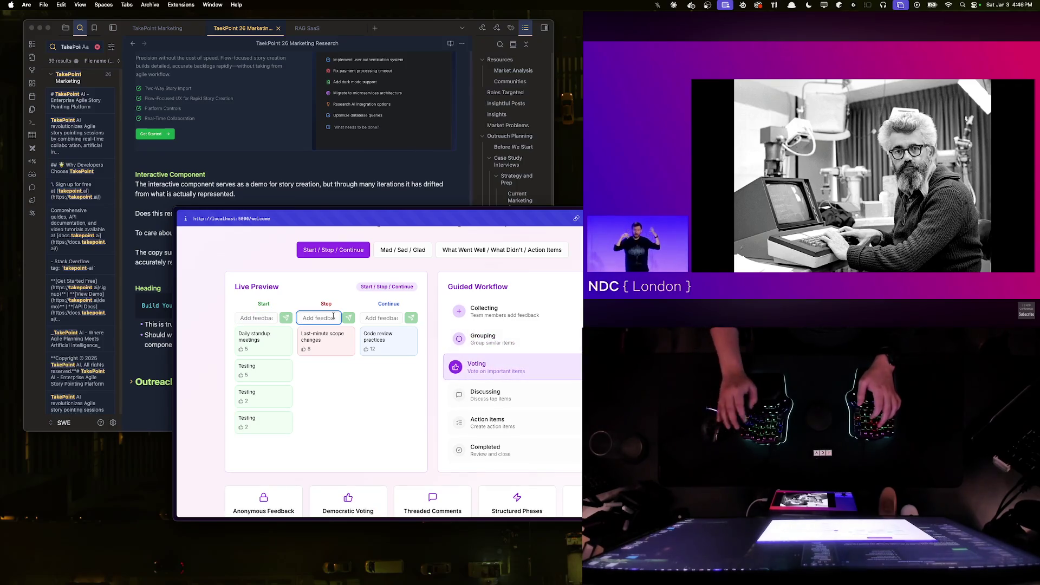
pyautogui.write('THE DOWNLOADING')
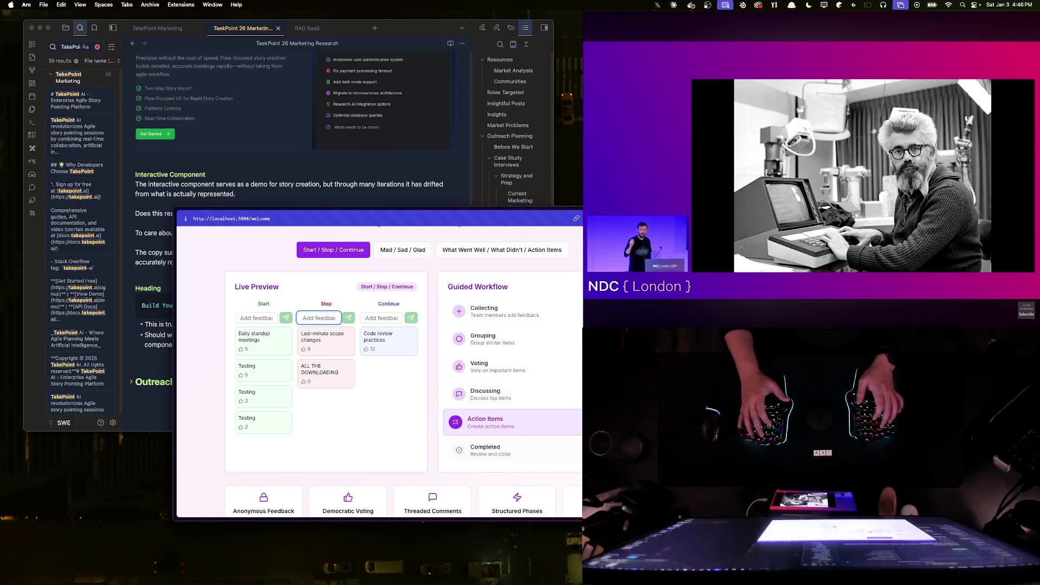
pyautogui.press('Return')
pyautogui.click(380, 318)
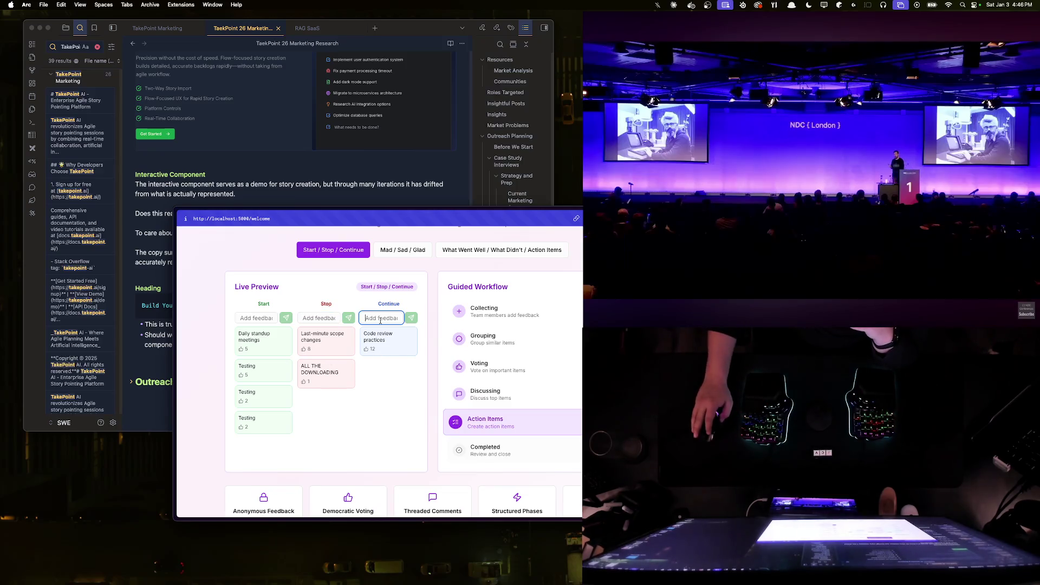
pyautogui.write('Giving ')
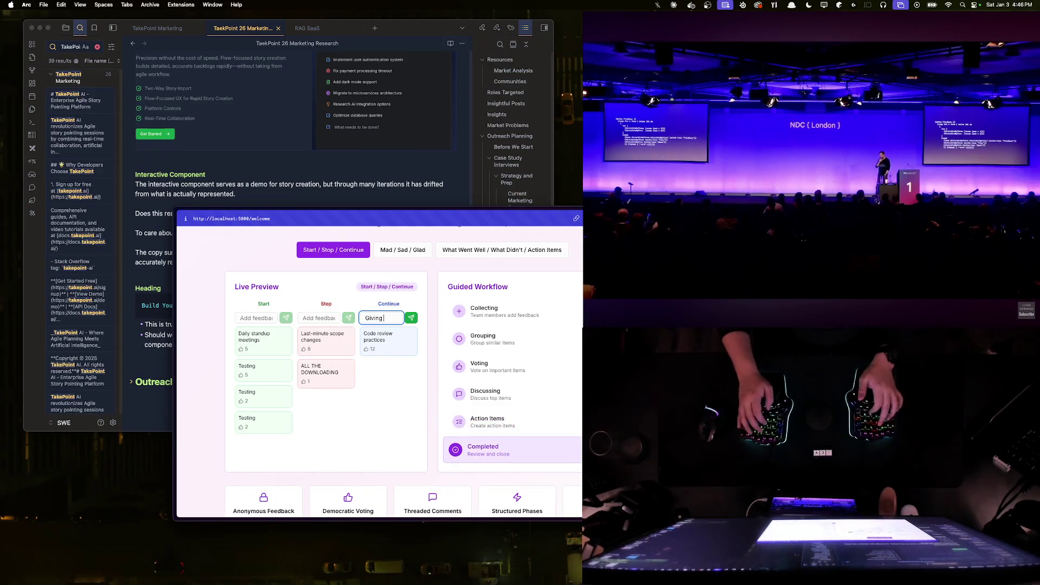
pyautogui.write('me money.')
pyautogui.press('Return')
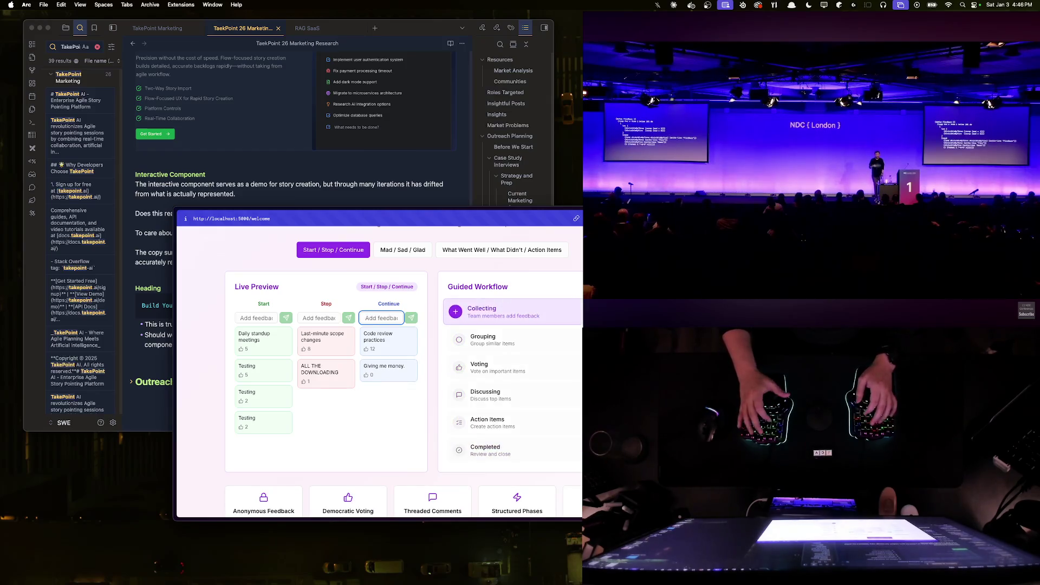
pyautogui.scroll(-3, 408, 402)
pyautogui.scroll(-3, 500, 381)
pyautogui.scroll(-2, 499, 382)
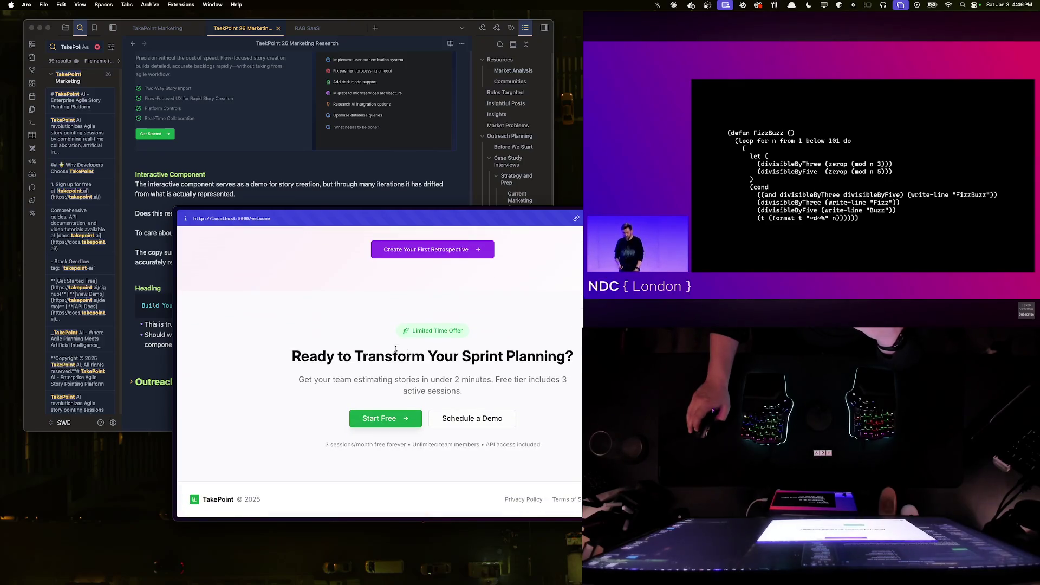
pyautogui.scroll(3, 379, 360)
pyautogui.scroll(3, 423, 364)
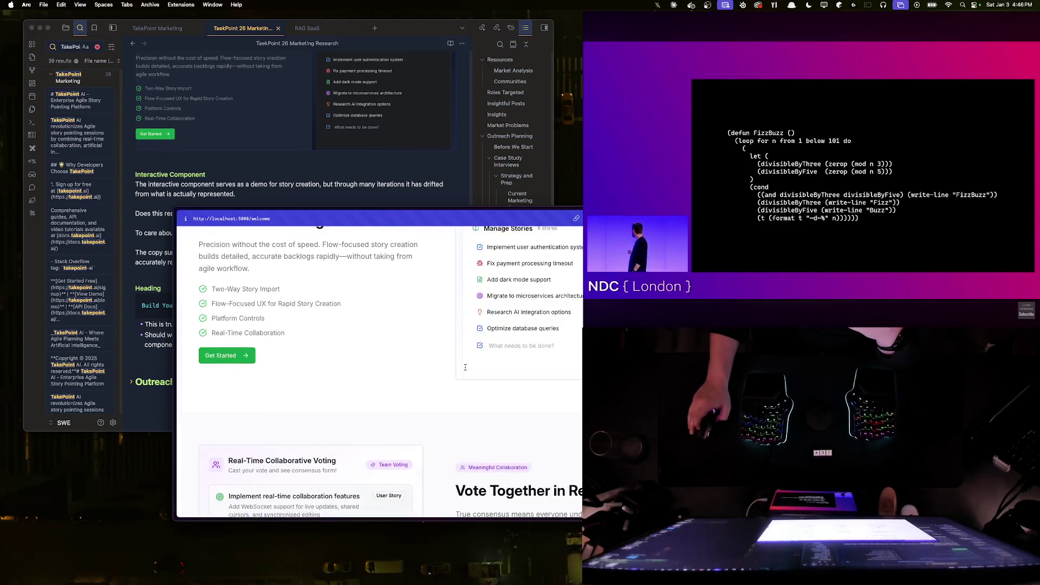
pyautogui.scroll(3, 466, 368)
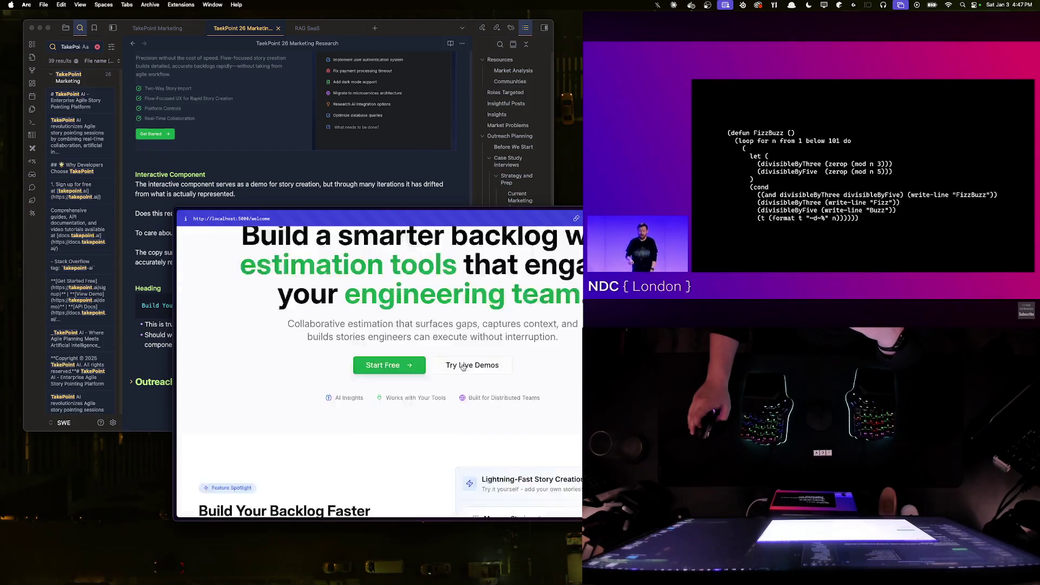
# - Drag the Arc window aside to uncover the Obsidian research note
pyautogui.moveTo(466, 366); pyautogui.dragTo(799, 291)
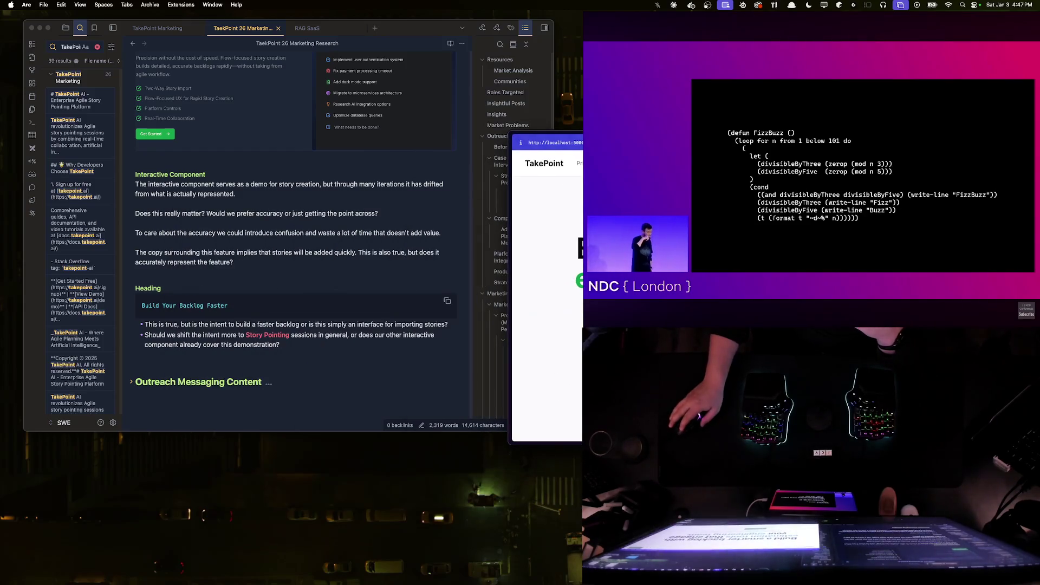
# - Review the research note, then return to the landing page's true-consensus paragraph in the voting section
pyautogui.click(298, 283)
pyautogui.scroll(3, 297, 283)
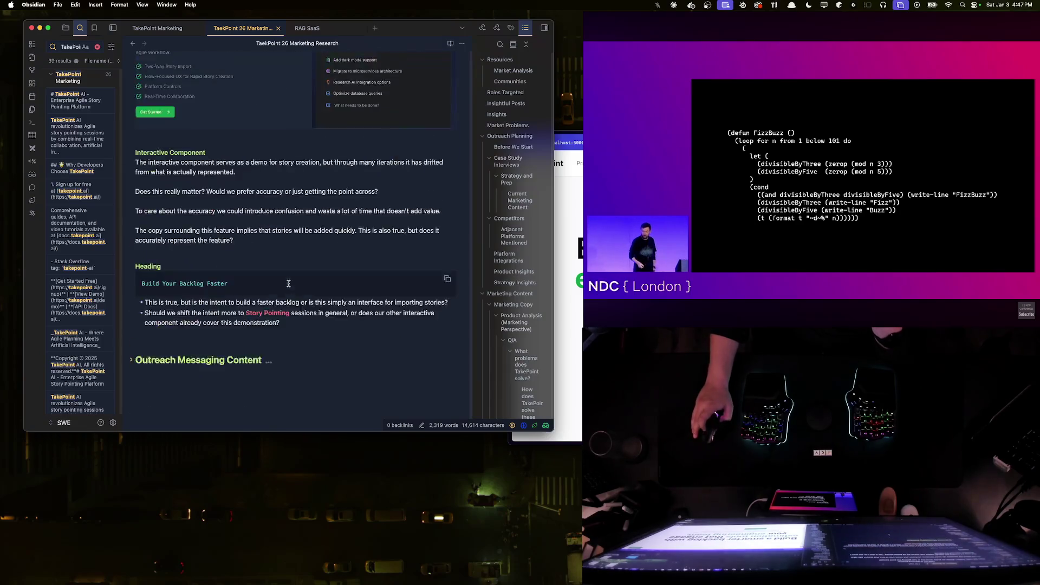
pyautogui.scroll(2, 221, 341)
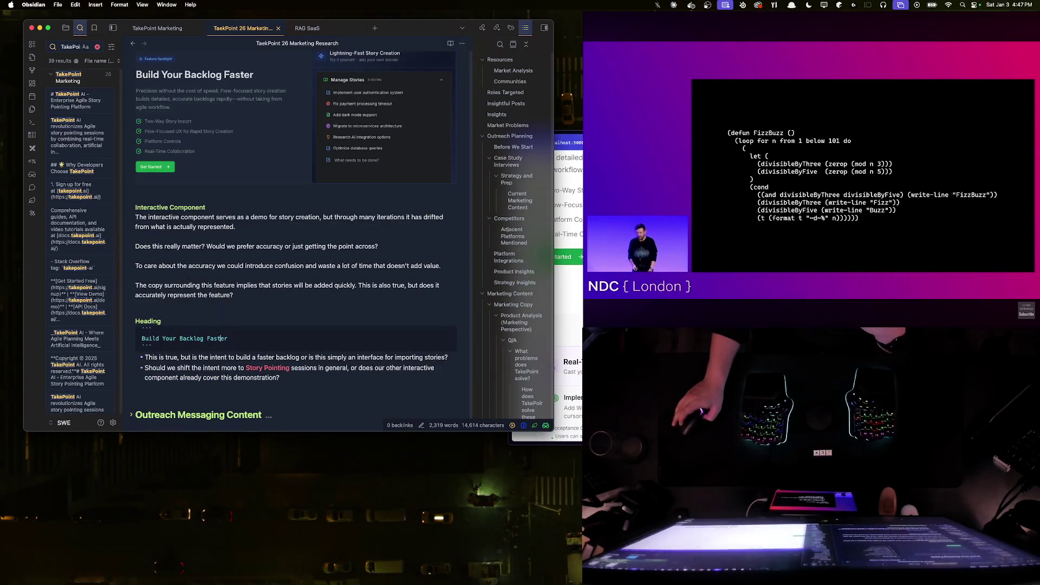
pyautogui.click(569, 382)
pyautogui.scroll(-2, 532, 392)
pyautogui.scroll(3, 533, 391)
pyautogui.scroll(-1, 533, 391)
pyautogui.tripleClick(485, 349)
pyautogui.click(558, 373)
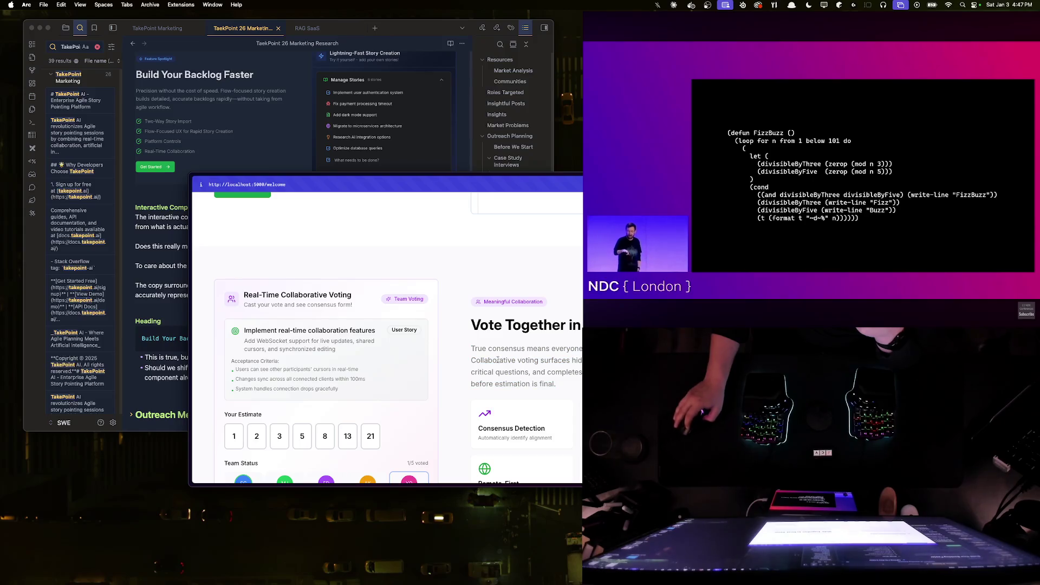
# - Read the estimation and two-way Jira integration paragraphs, then bring the research notes forward
pyautogui.moveTo(472, 370)
pyautogui.mouseDown()
pyautogui.moveTo(581, 388)
pyautogui.moveTo(475, 348)
pyautogui.mouseUp()
pyautogui.click(568, 388)
pyautogui.click(520, 374)
pyautogui.scroll(-5, 512, 388)
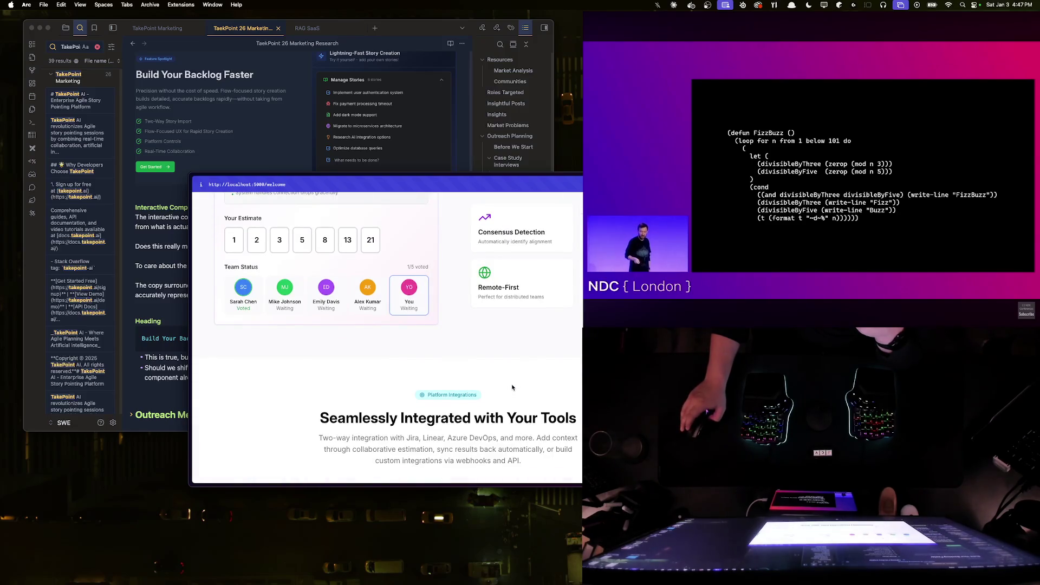
pyautogui.scroll(-4, 513, 388)
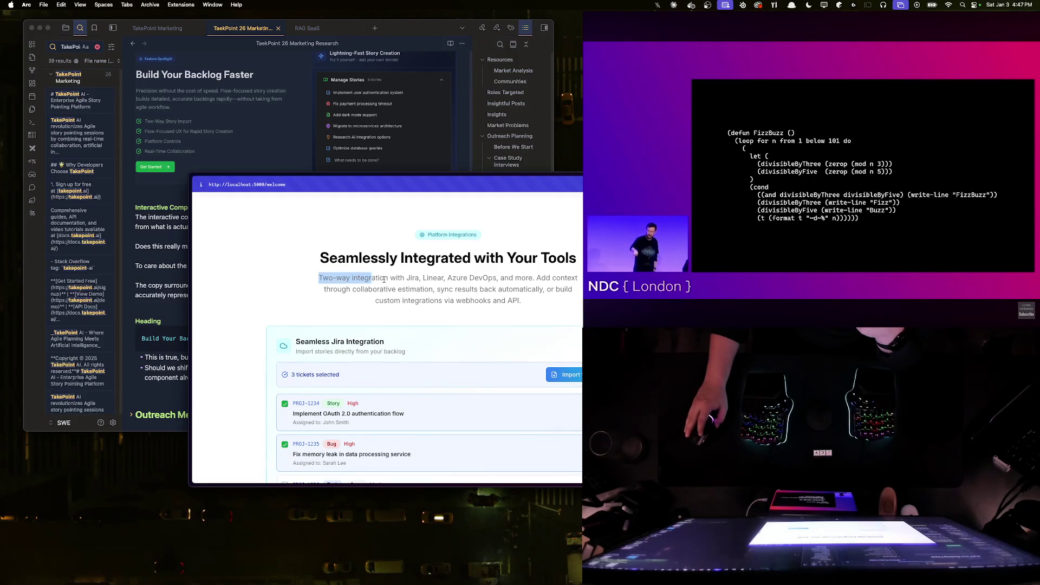
pyautogui.moveTo(371, 279); pyautogui.dragTo(558, 306)
pyautogui.click(329, 290)
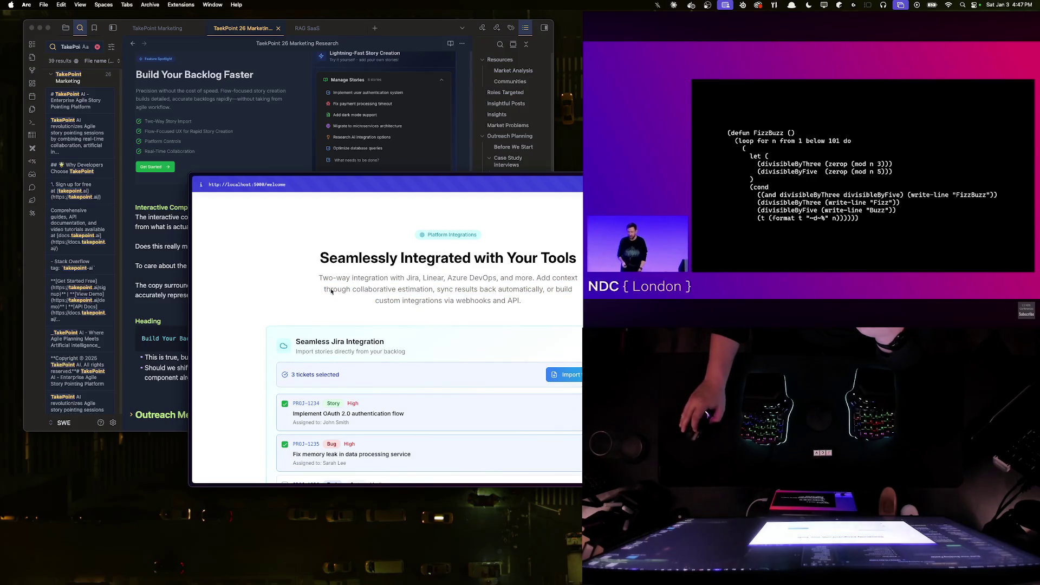
pyautogui.scroll(-1, 488, 301)
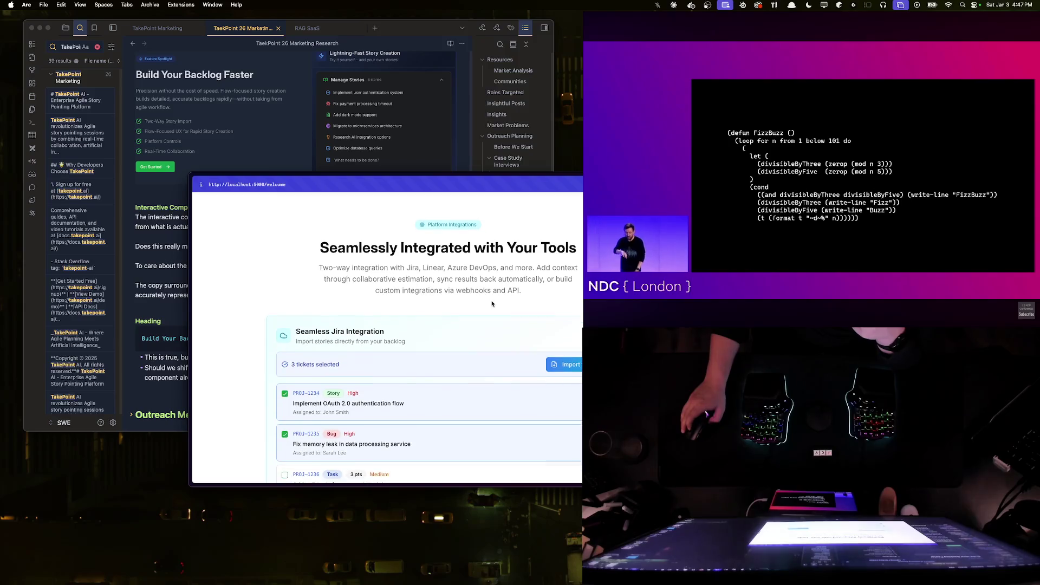
pyautogui.scroll(-1, 491, 304)
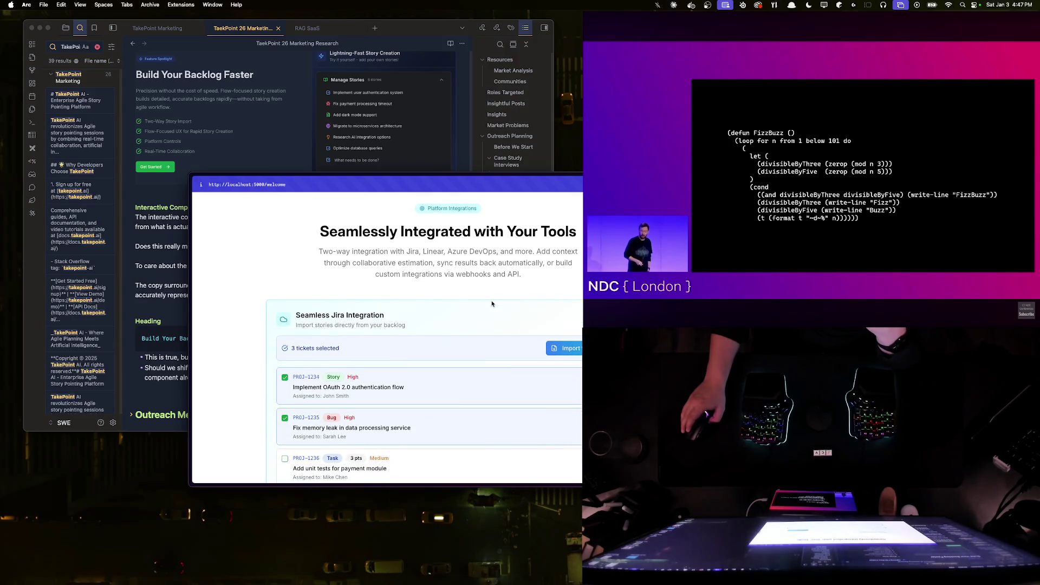
pyautogui.scroll(-5, 492, 304)
pyautogui.scroll(-5, 492, 304)
pyautogui.scroll(-1, 491, 304)
pyautogui.scroll(1, 492, 304)
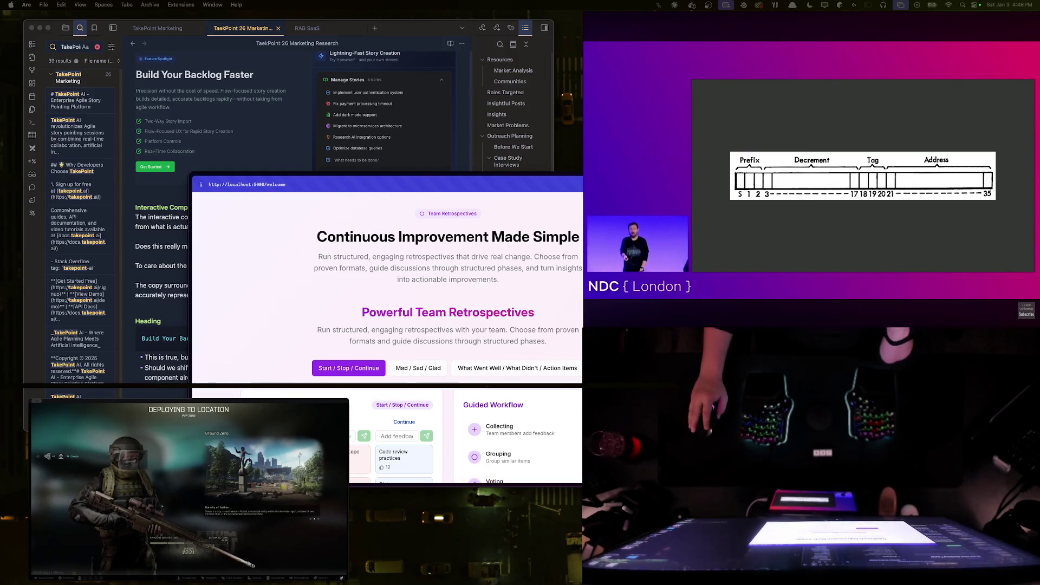
pyautogui.click(164, 216)
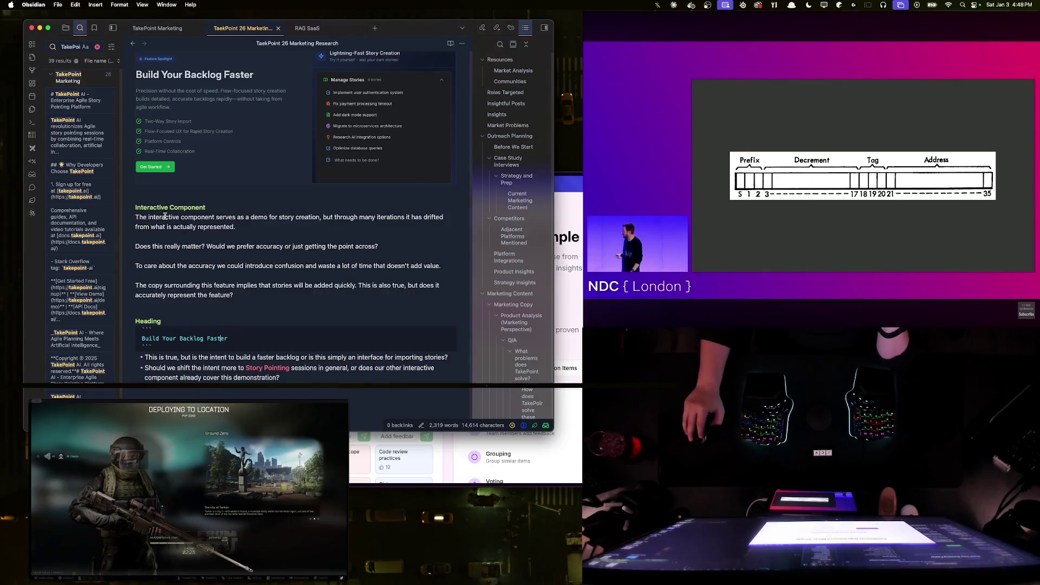
pyautogui.scroll(1, 165, 215)
pyautogui.scroll(-5, 164, 216)
pyautogui.scroll(-5, 187, 203)
pyautogui.scroll(-5, 213, 190)
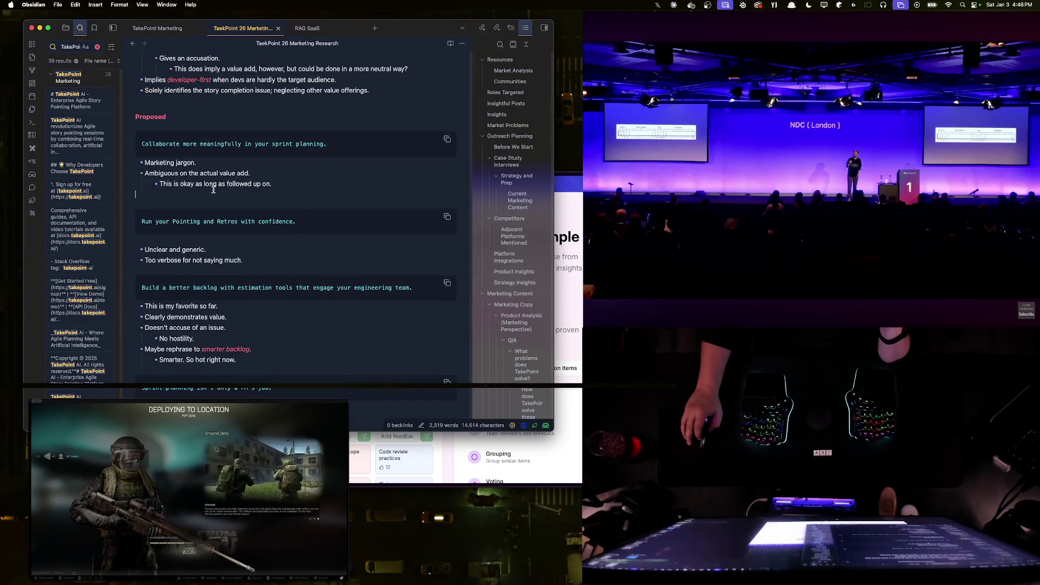
# - Check the word 'long' in the note, return to the browser and start a new Arc tab
pyautogui.doubleClick(213, 183)
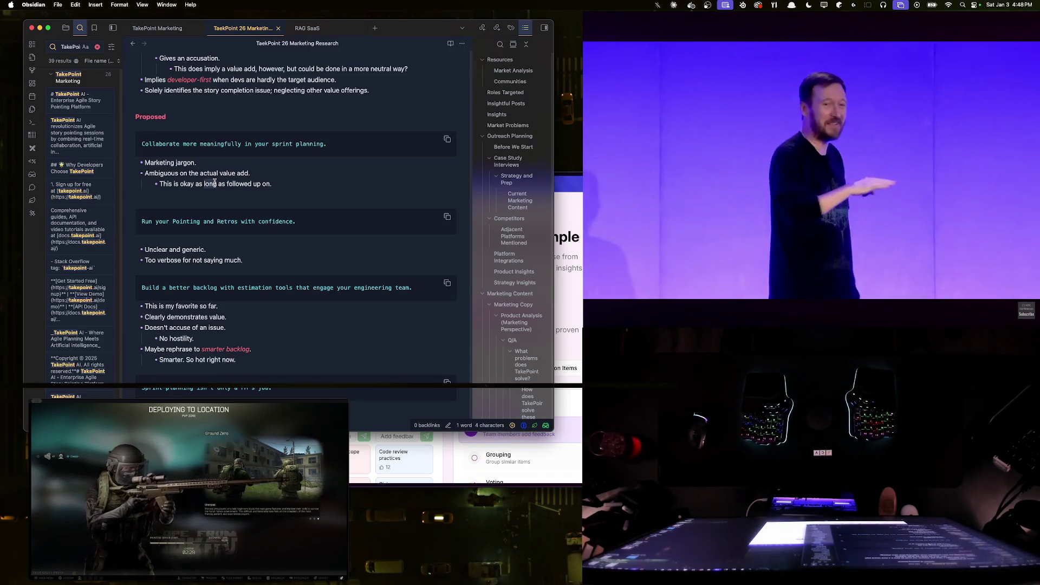
pyautogui.click(566, 312)
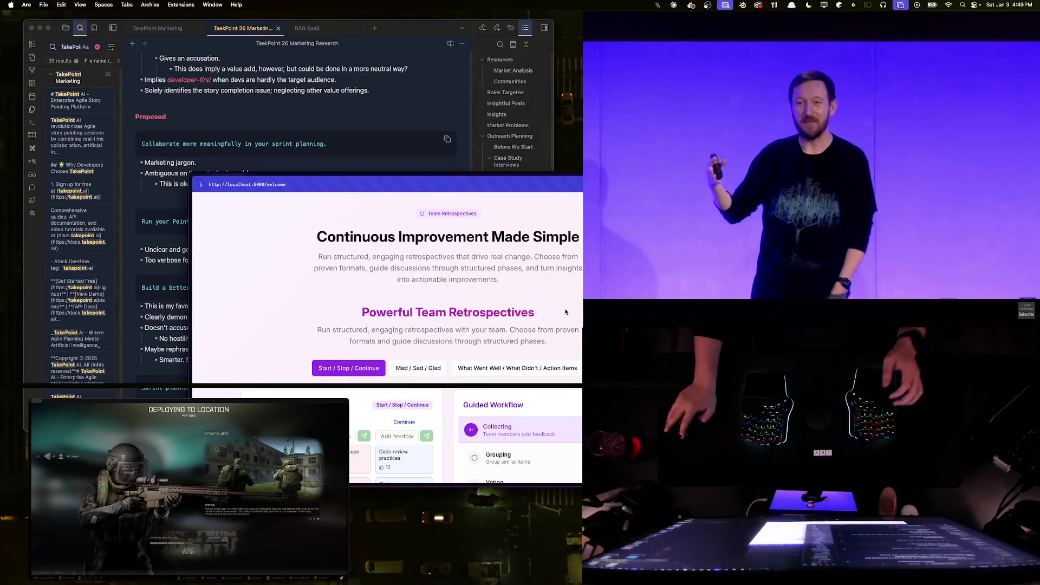
pyautogui.press('super+t')
pyautogui.write('instant')
# - On Instant Domain Search, check yipyap with .io, .co and .dev, clear the query and return to the landing page
pyautogui.press('Return')
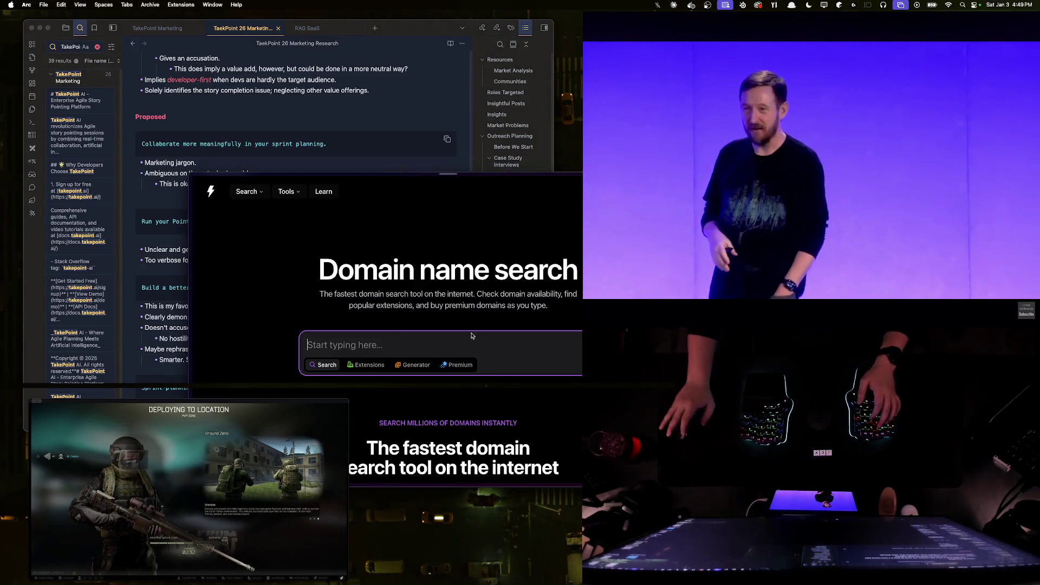
pyautogui.click(382, 339)
pyautogui.write('yipya')
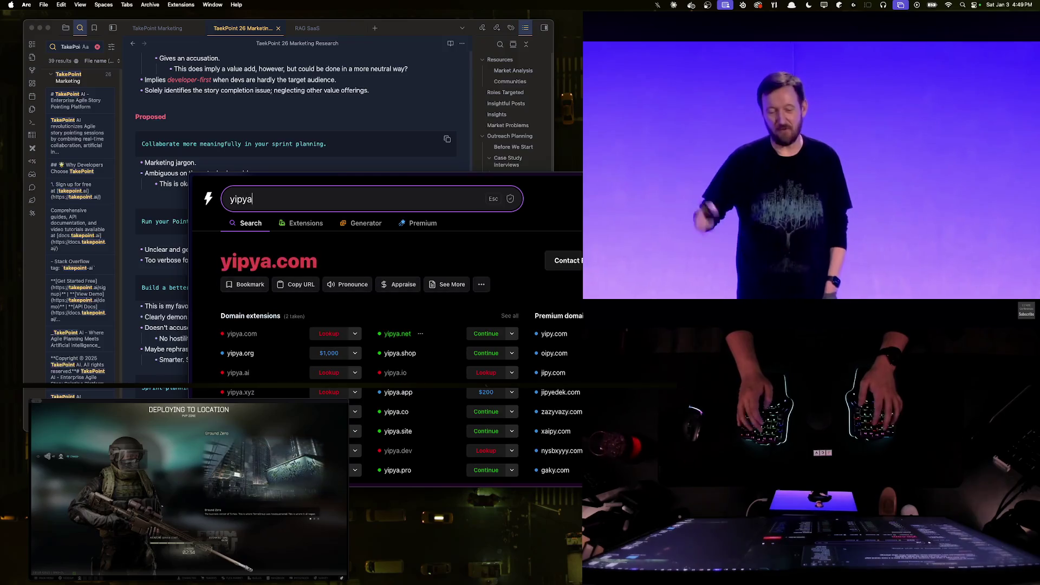
pyautogui.write('p')
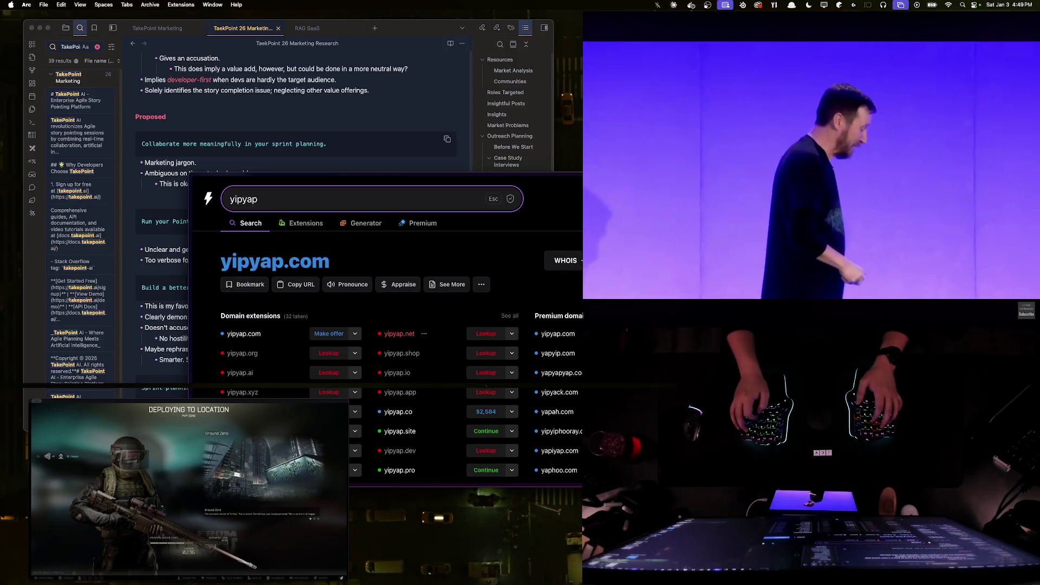
pyautogui.write('.io')
pyautogui.press('BackSpace')
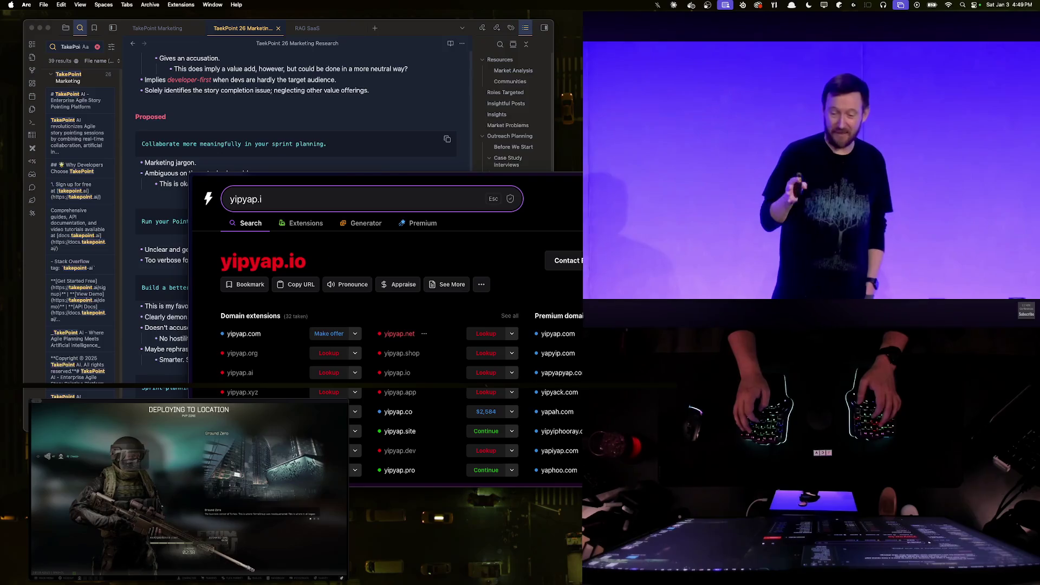
pyautogui.press('BackSpace')
pyautogui.press('BackSpace')
pyautogui.write('.co')
pyautogui.press('BackSpace')
pyautogui.press('BackSpace')
pyautogui.press('BackSpace')
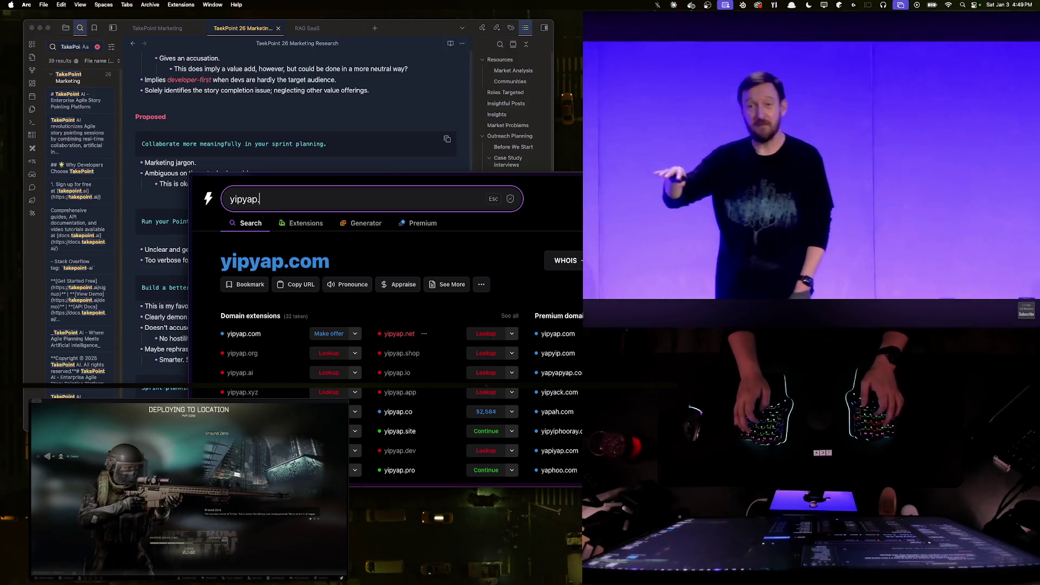
pyautogui.write('.dev')
pyautogui.press('BackSpace')
pyautogui.press('BackSpace')
pyautogui.press('BackSpace')
pyautogui.press('BackSpace')
pyautogui.press('BackSpace')
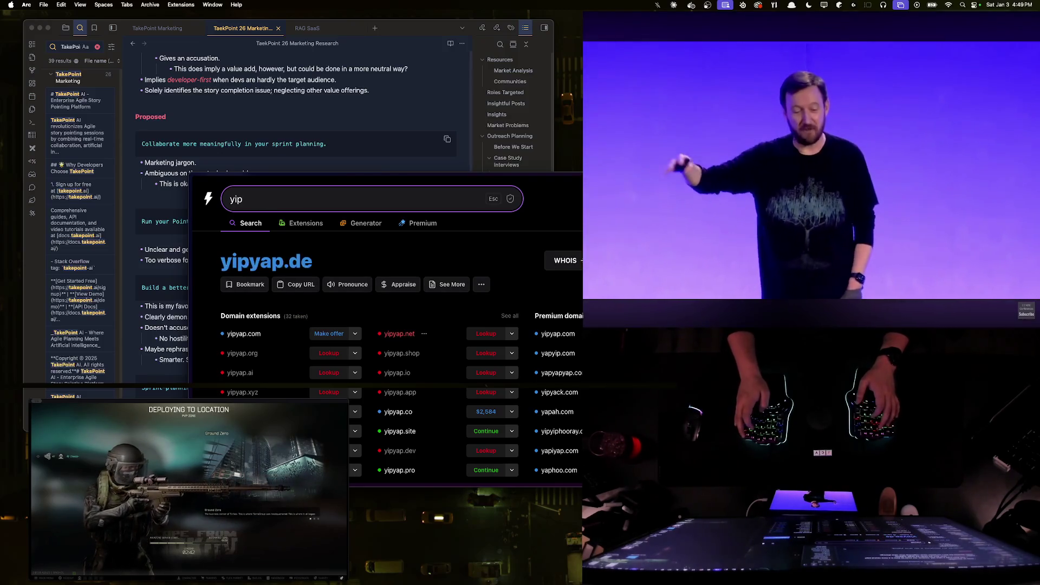
pyautogui.press('BackSpace')
pyautogui.press('BackSpace')
pyautogui.press('BackSpace')
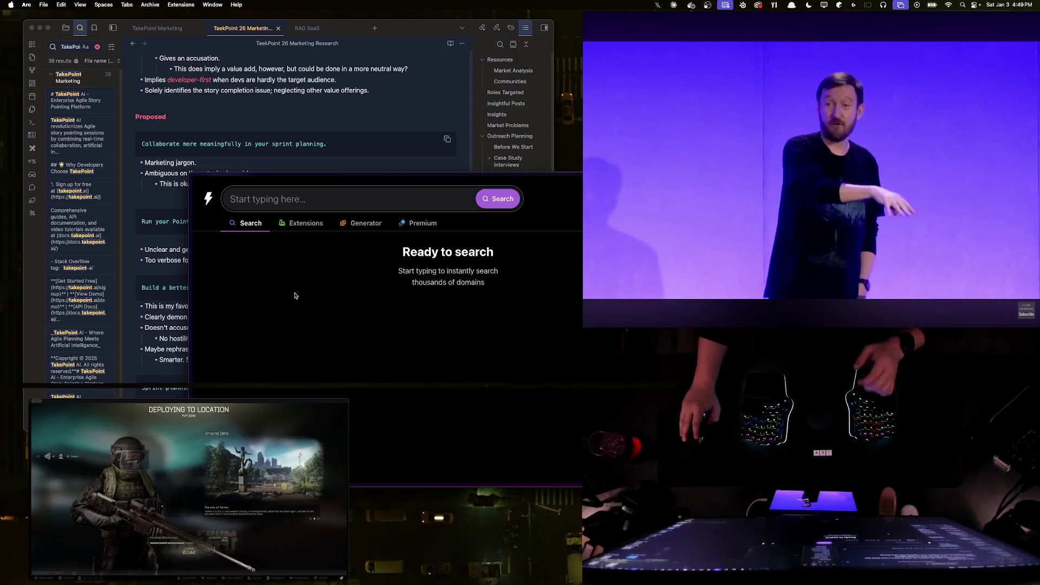
pyautogui.click(295, 290)
pyautogui.scroll(-3, 297, 280)
pyautogui.scroll(-5, 297, 277)
pyautogui.scroll(-5, 300, 266)
pyautogui.scroll(15, 299, 265)
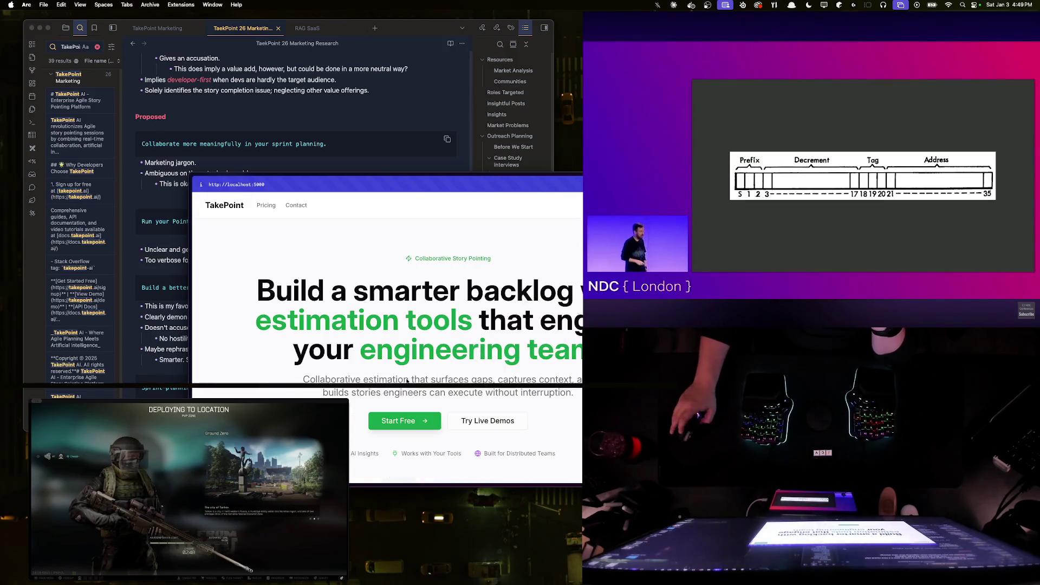
# - Open the localhost:3000/#pointing sessions dashboard and move the browser right to uncover the notes
pyautogui.click(403, 420)
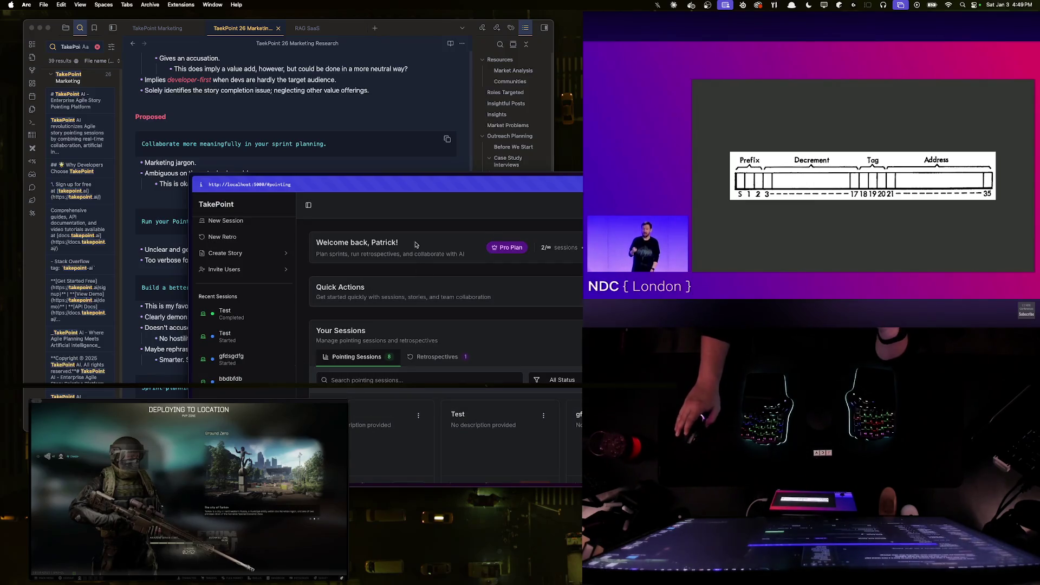
pyautogui.scroll(-3, 415, 339)
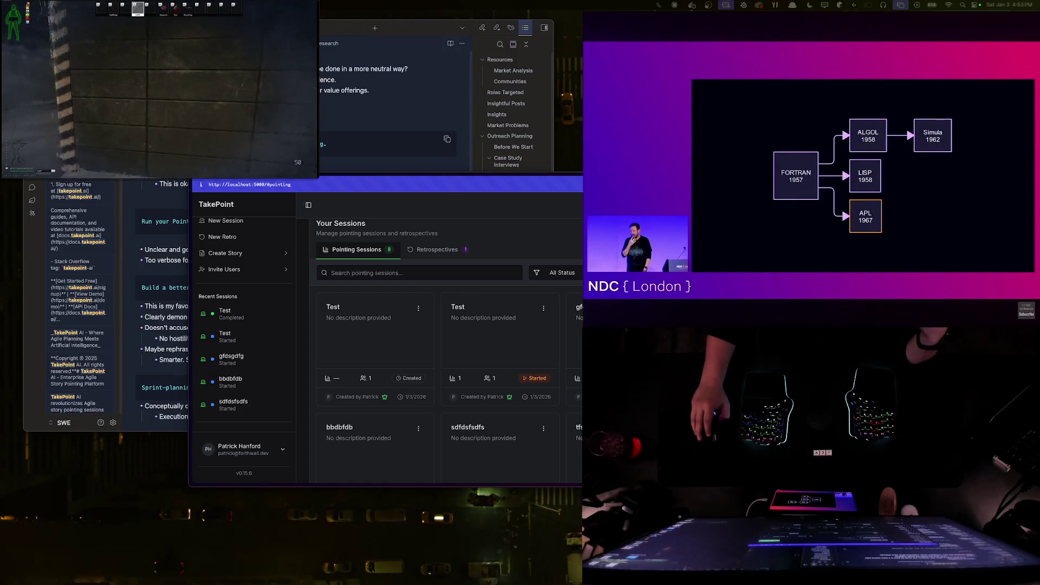
pyautogui.moveTo(400, 28)
pyautogui.mouseDown()
pyautogui.moveTo(400, 93)
pyautogui.moveTo(410, 82)
pyautogui.mouseUp()
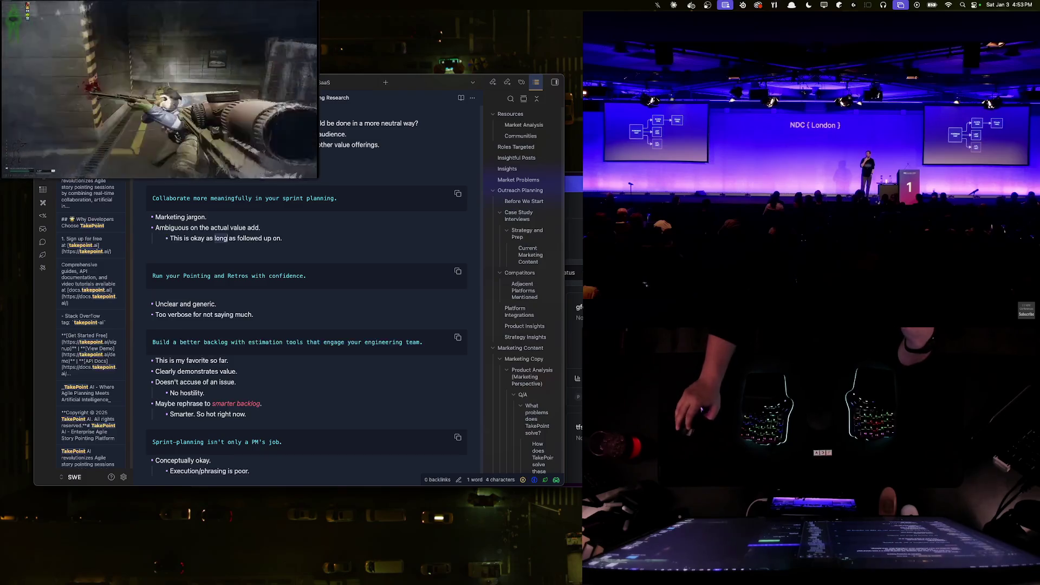
pyautogui.click(577, 183)
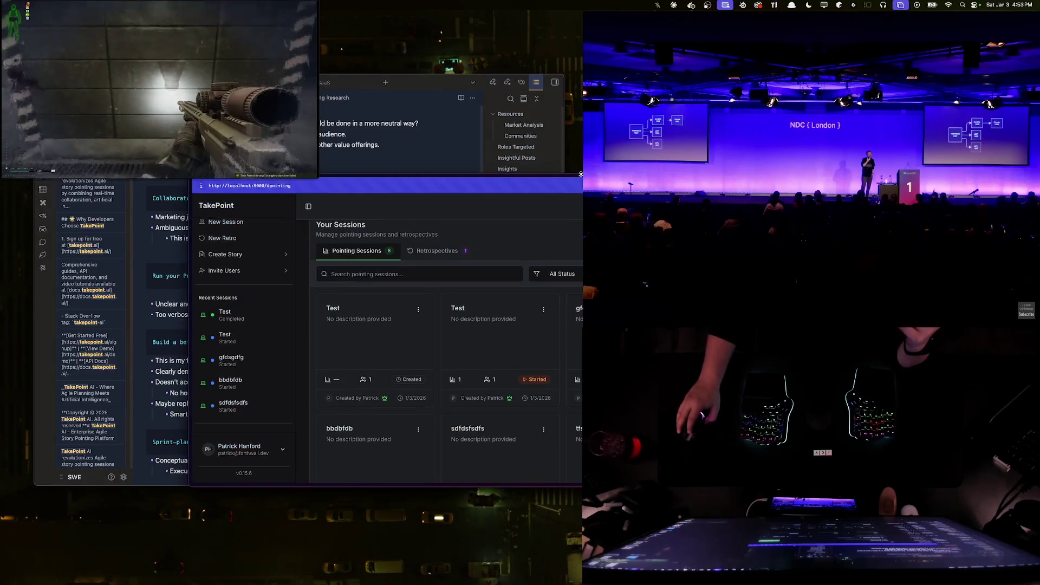
pyautogui.moveTo(581, 173); pyautogui.dragTo(765, 212)
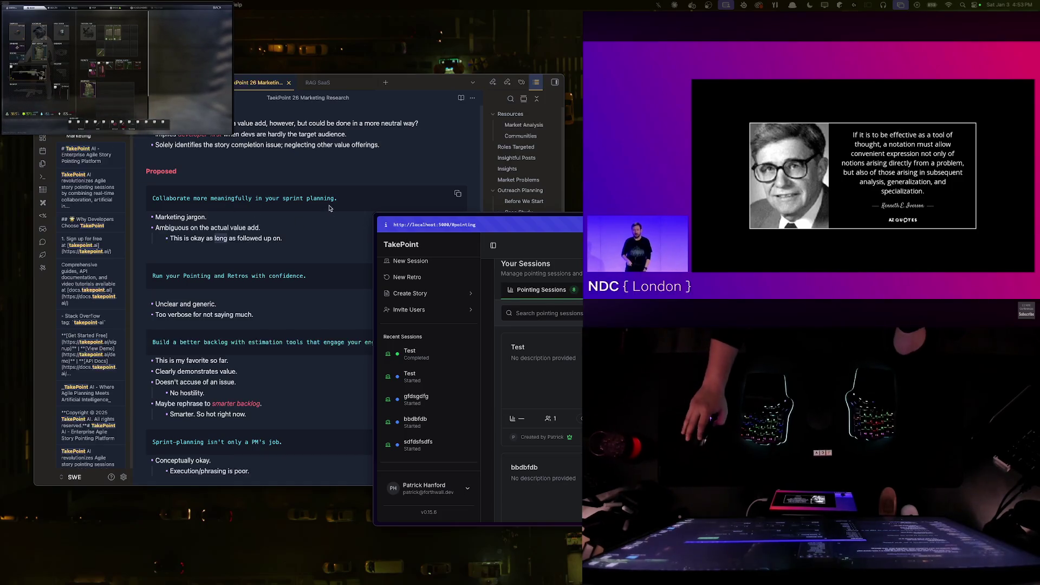
# - Read the Proposed headline critiques in the note, then zoom the browser window back over it
pyautogui.click(325, 244)
pyautogui.scroll(-1, 304, 263)
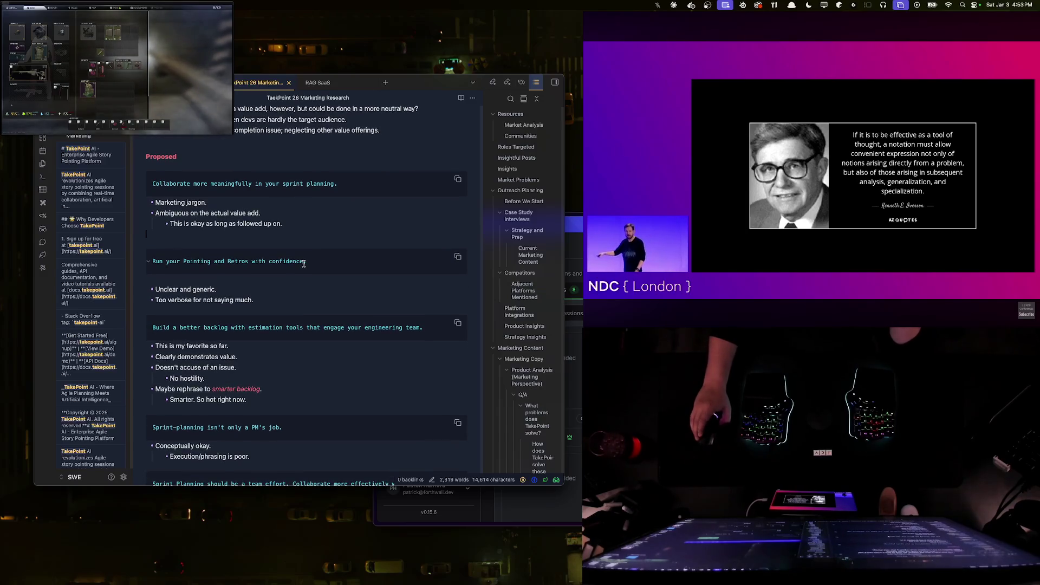
pyautogui.scroll(-1, 306, 265)
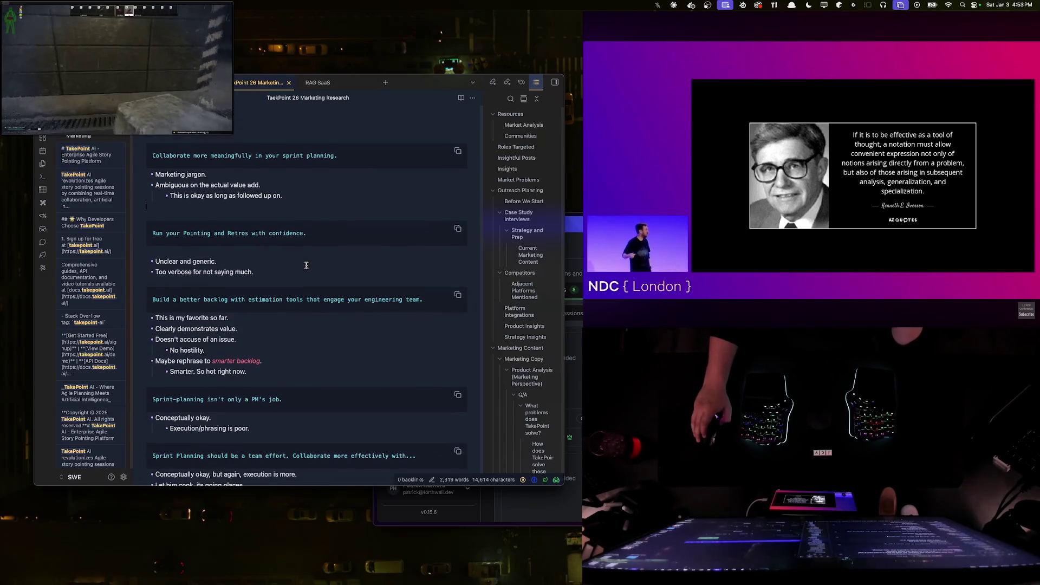
pyautogui.scroll(-1, 307, 266)
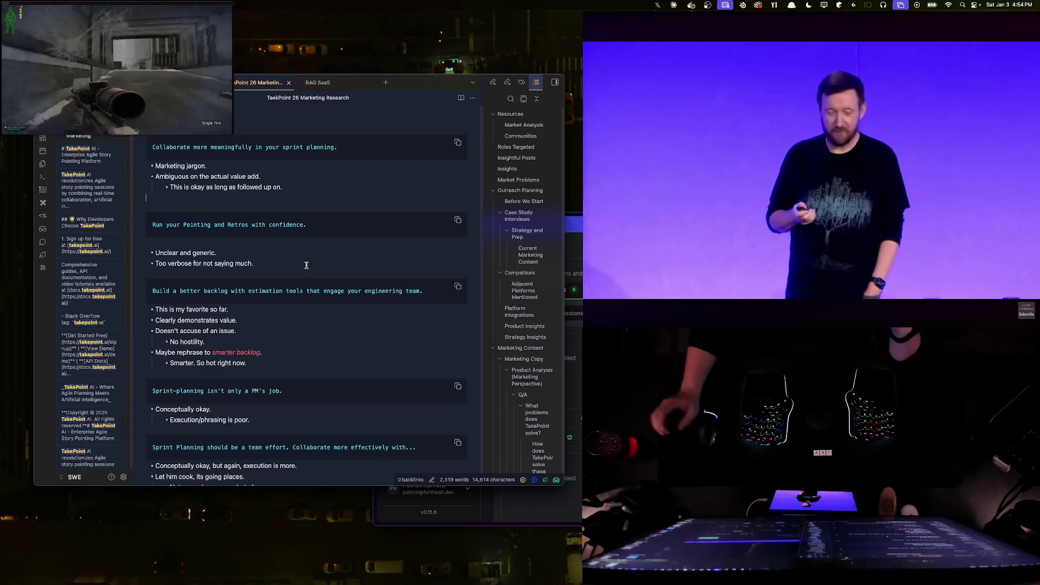
pyautogui.scroll(3, 301, 268)
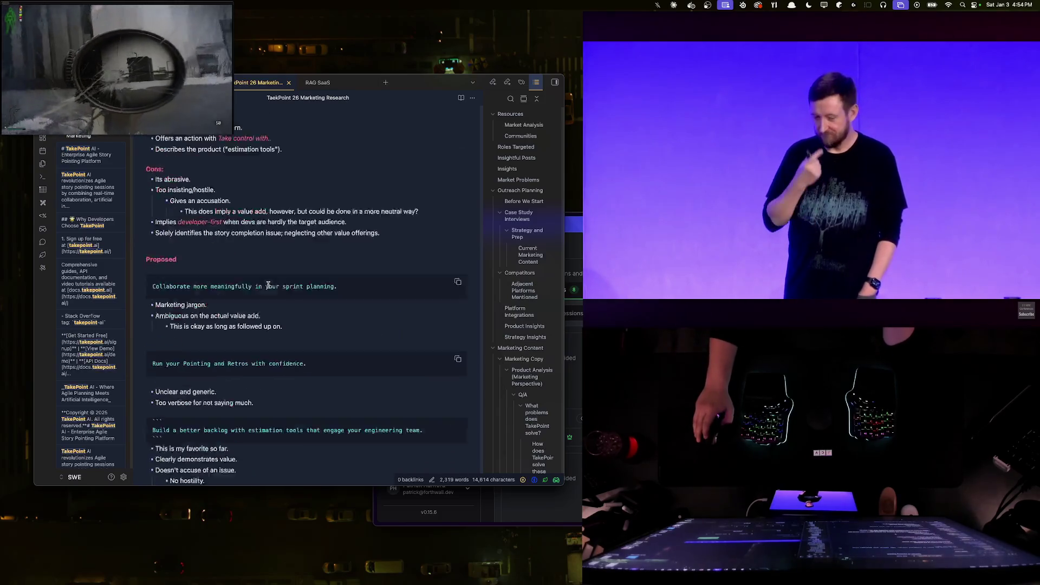
pyautogui.scroll(-4, 269, 277)
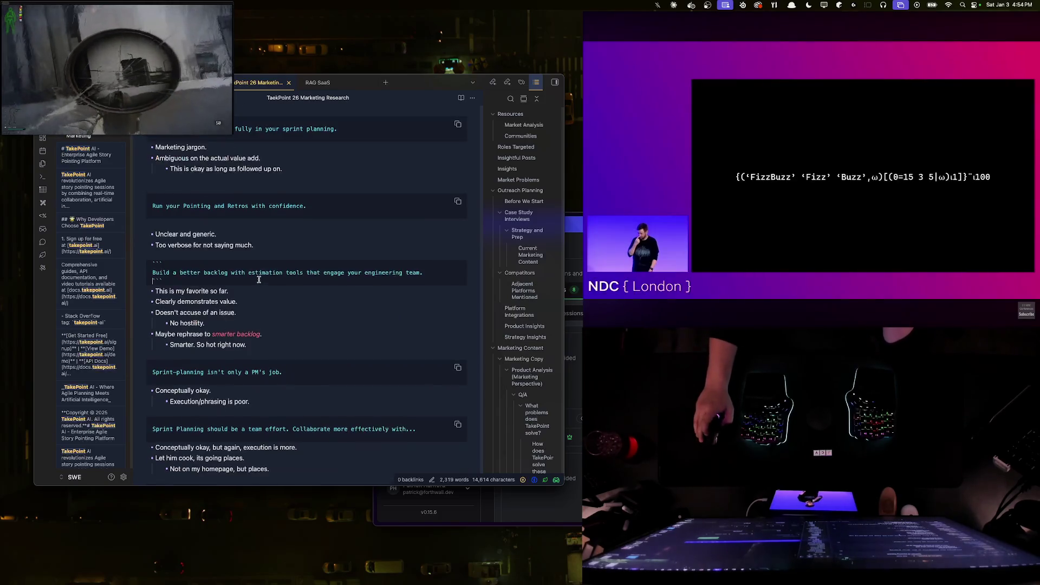
pyautogui.scroll(-5, 258, 280)
pyautogui.scroll(-3, 260, 279)
pyautogui.scroll(-5, 263, 278)
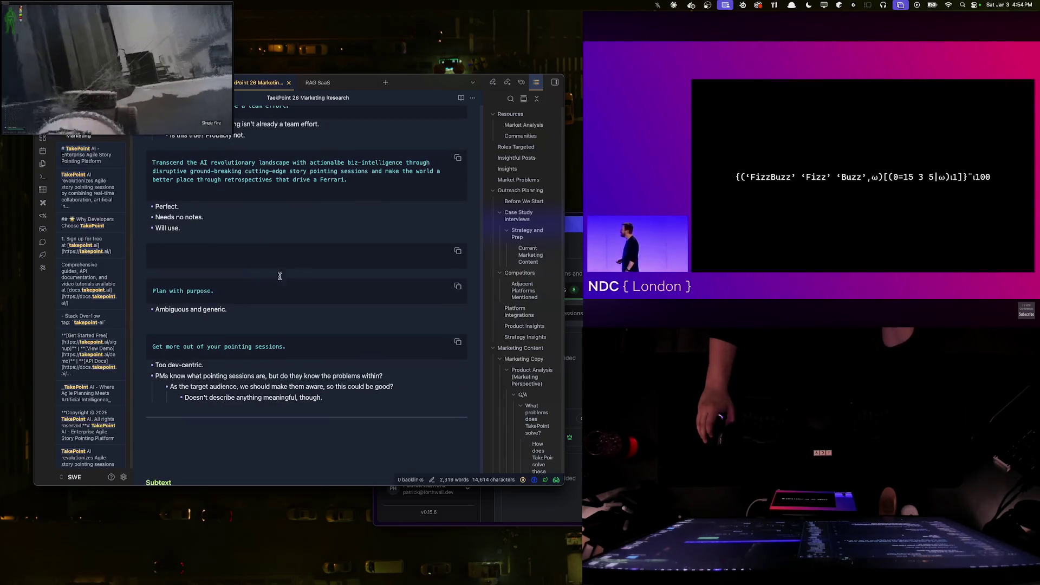
pyautogui.doubleClick(573, 220)
pyautogui.scroll(-5, 437, 231)
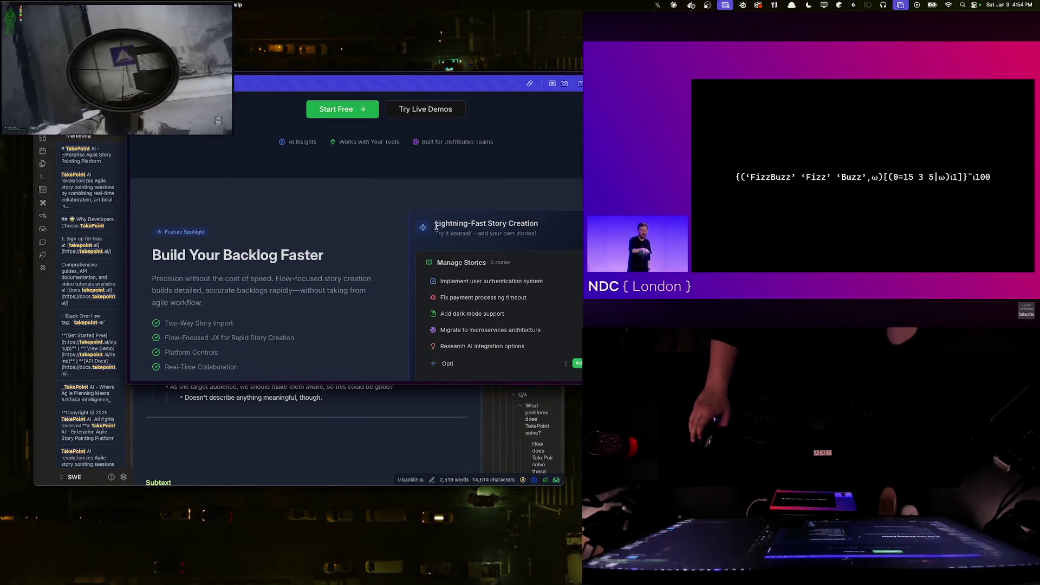
pyautogui.scroll(-3, 437, 231)
pyautogui.scroll(-2, 416, 233)
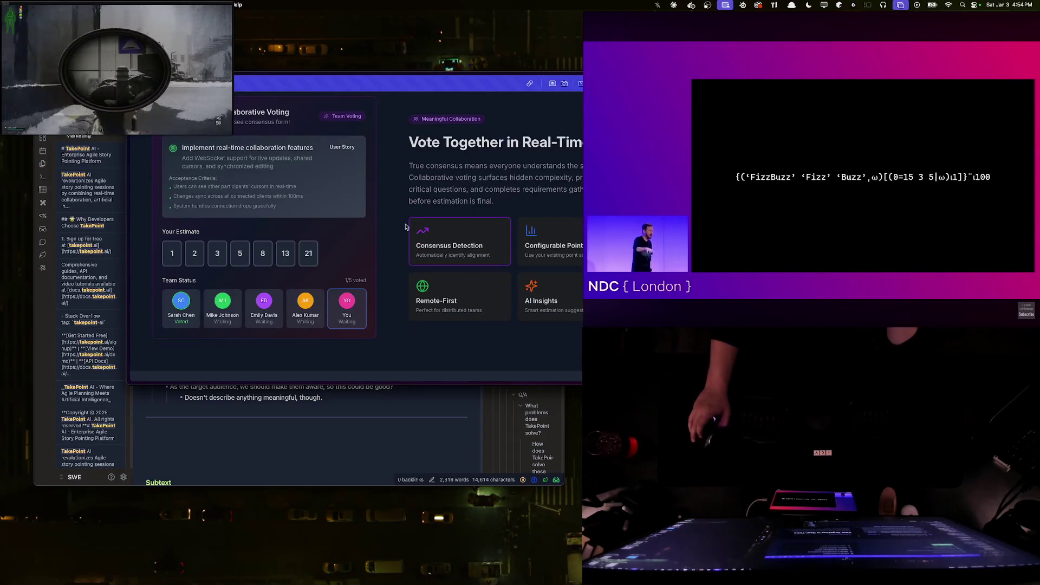
# - Return to the top of the landing page, move Arc aside, and switch to the code editor desktop
pyautogui.press('Home')
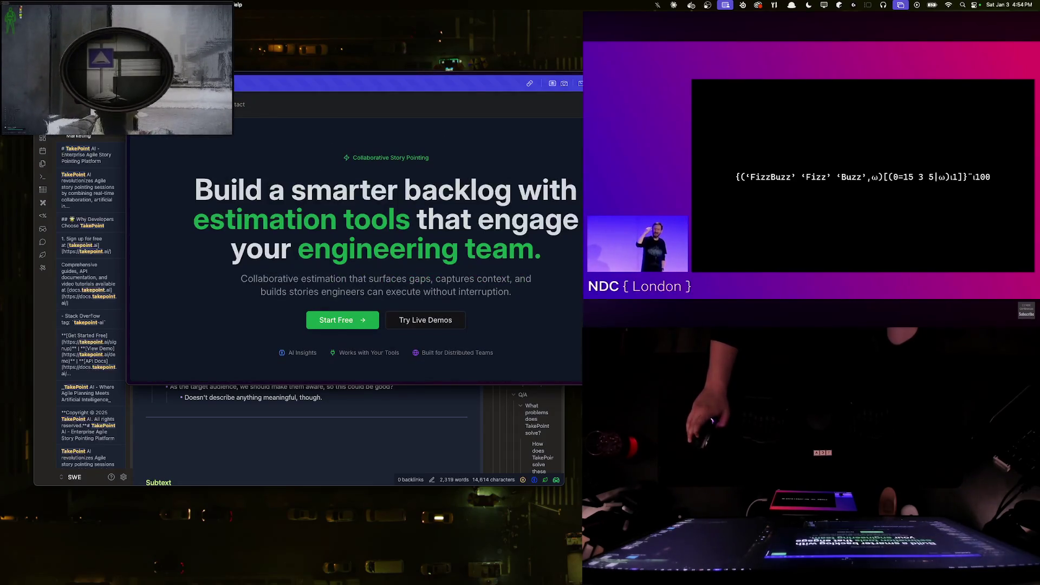
pyautogui.moveTo(224, 81); pyautogui.dragTo(491, 69)
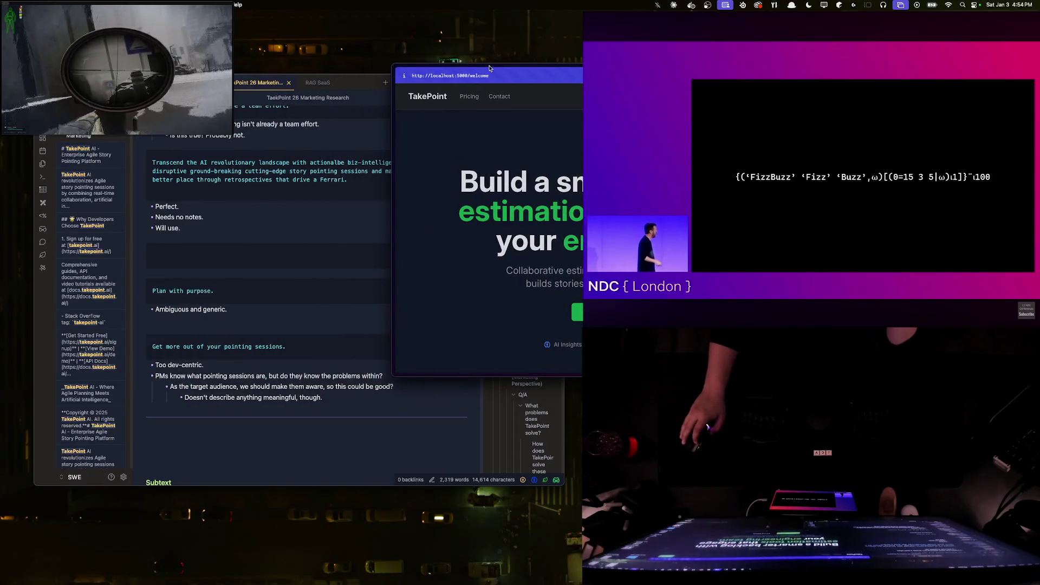
pyautogui.hotkey('ctrl', 'Right')
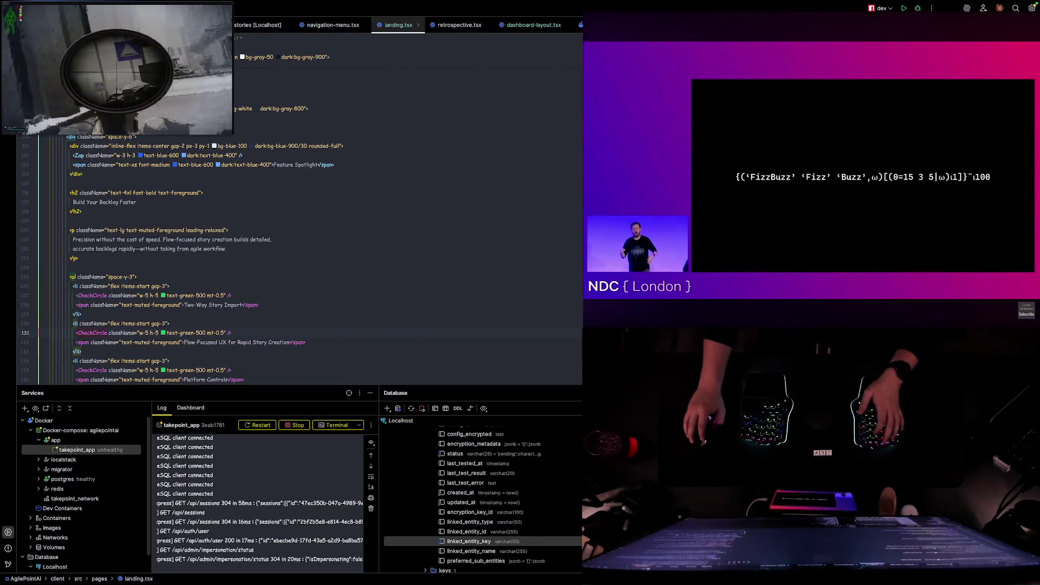
# - Fold the Voting interactive demo section of landing.tsx from the gutter at line 161
pyautogui.press('Up')
pyautogui.press('Up')
pyautogui.press('Up')
pyautogui.scroll(-3, 481, 298)
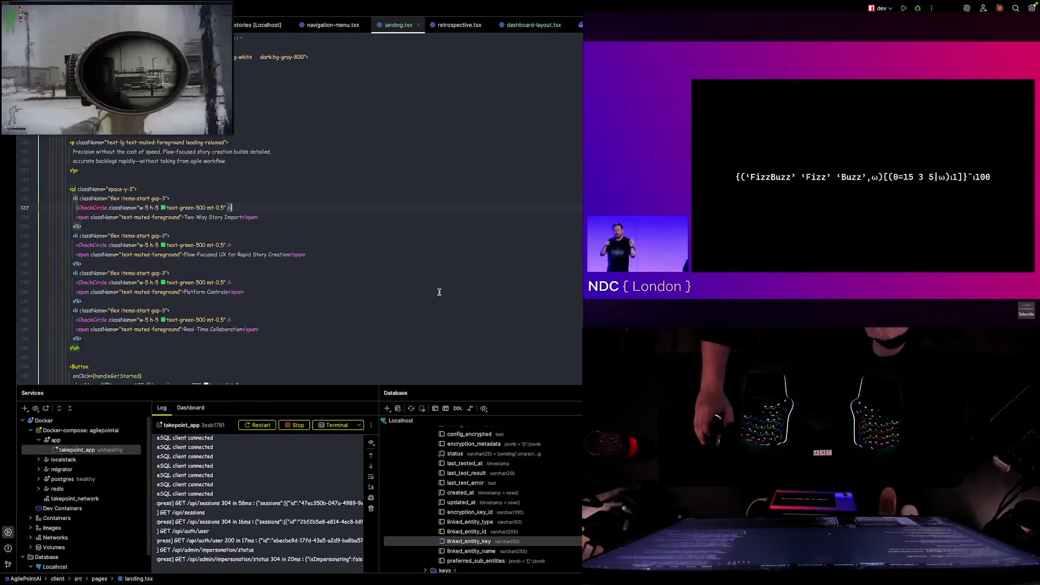
pyautogui.click(173, 161)
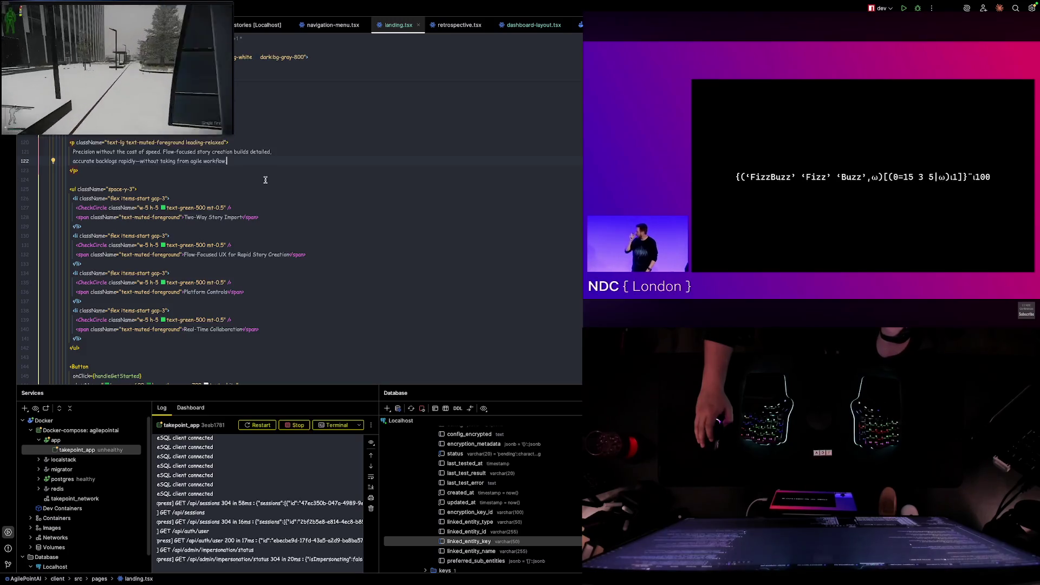
pyautogui.scroll(2, 217, 219)
pyautogui.scroll(2, 109, 228)
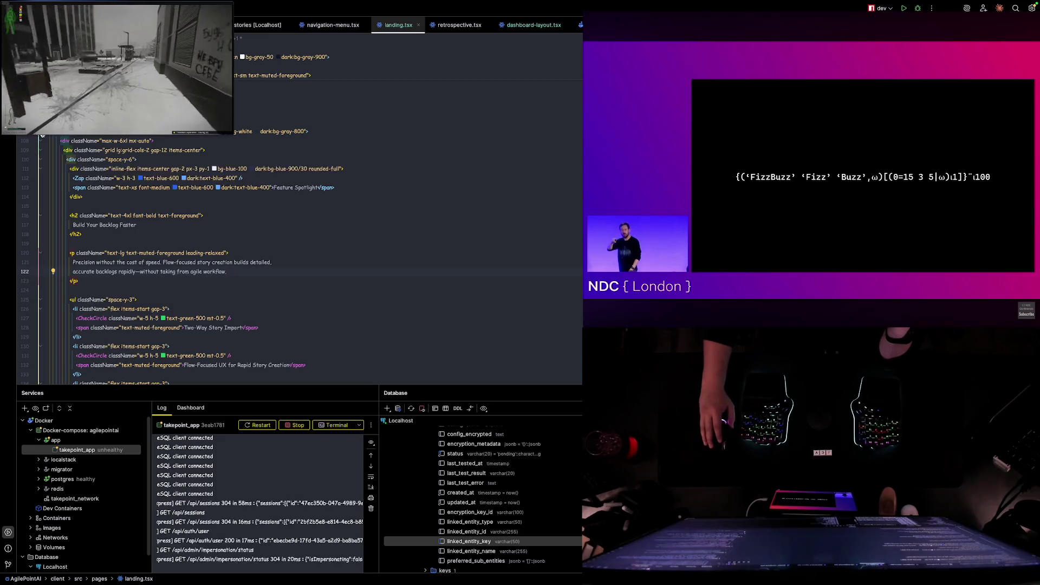
pyautogui.scroll(-15, 163, 260)
pyautogui.click(39, 162)
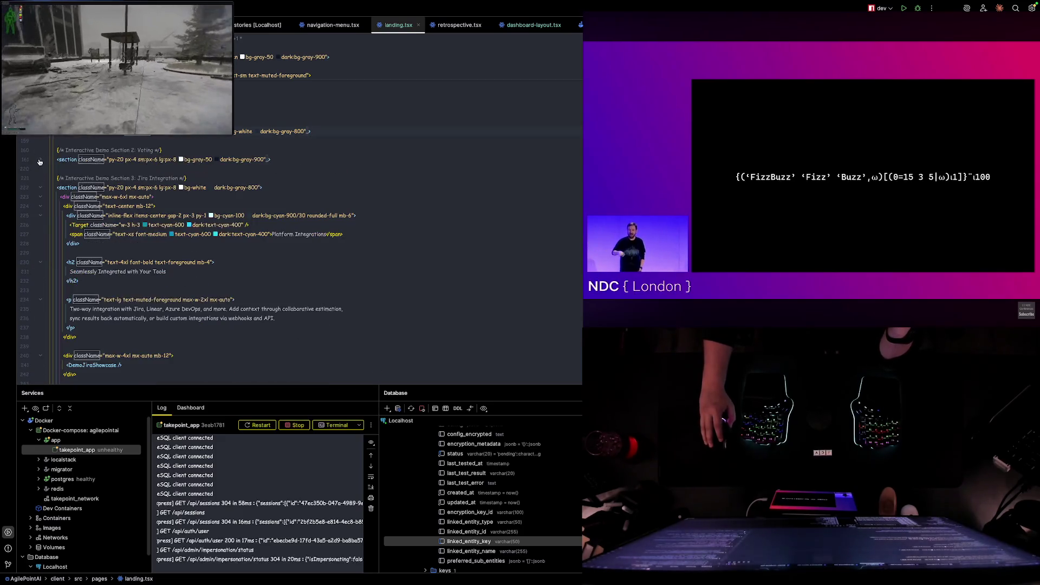
# - Fold the Jira Integration, Retrospectives and CTA sections, leaving the caret in Story Creation
pyautogui.click(38, 189)
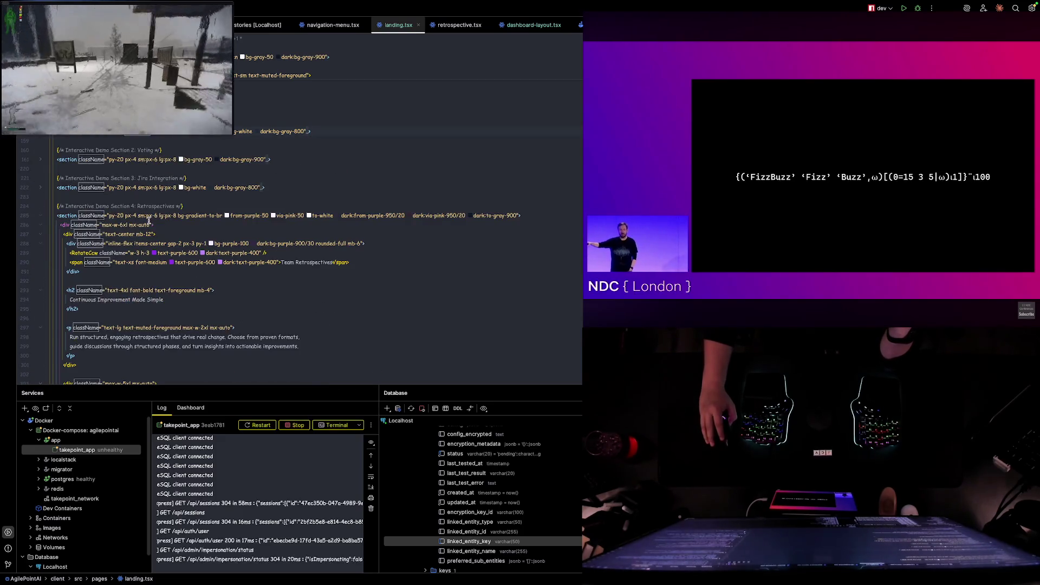
pyautogui.click(39, 215)
pyautogui.click(39, 242)
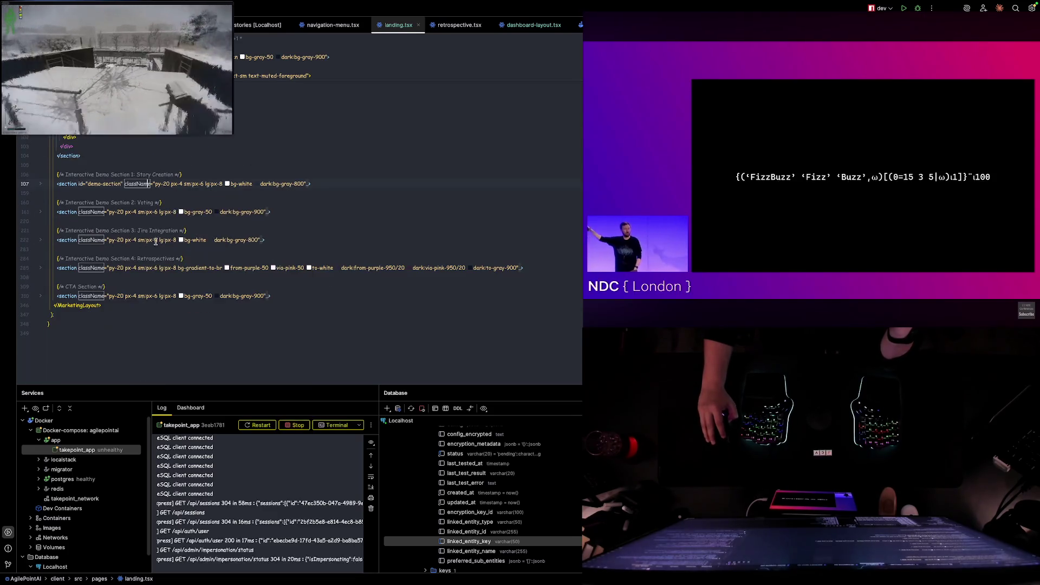
pyautogui.click(266, 184)
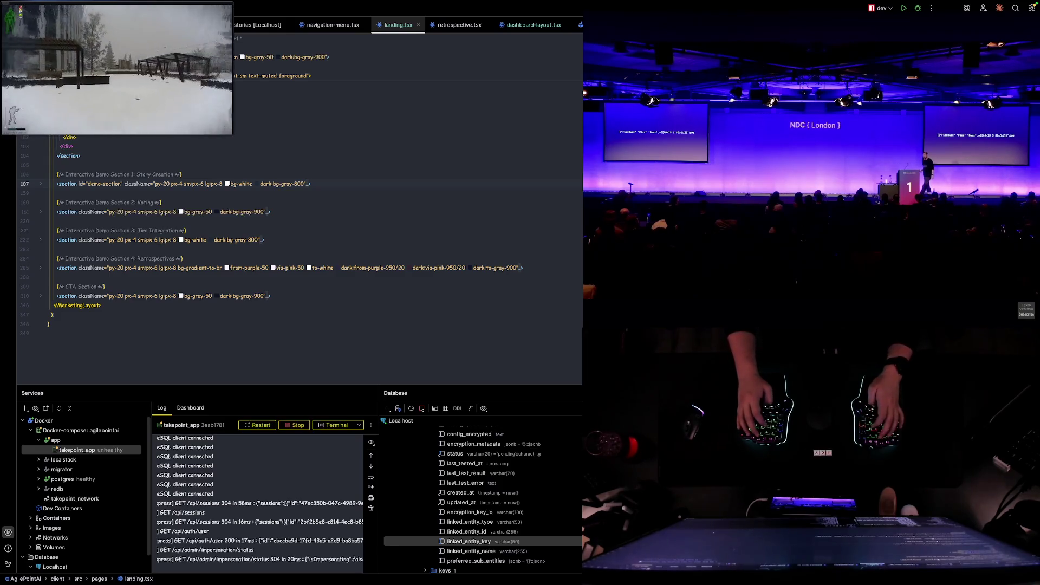
# - Glance at the notes and live landing page, then return to landing.tsx
pyautogui.press('super+Tab')
pyautogui.hotkey('ctrl', 'Right')
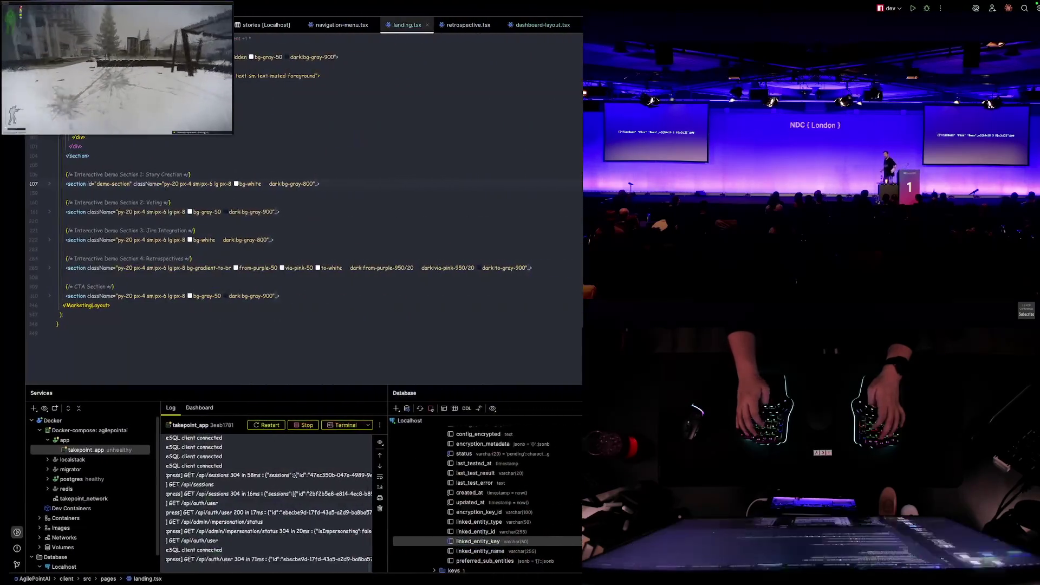
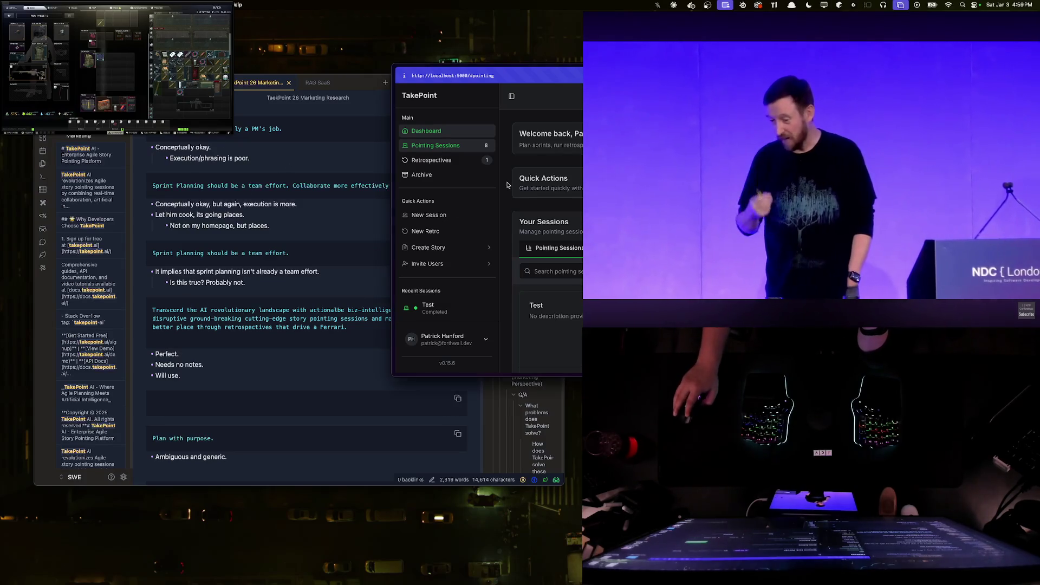
pyautogui.scroll(-1, 530, 205)
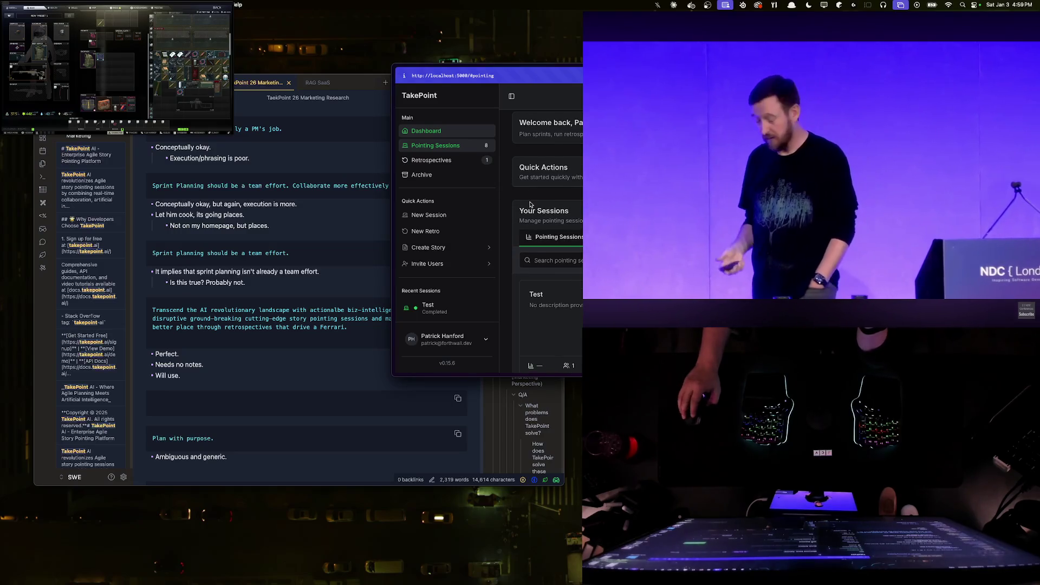
pyautogui.scroll(-5, 533, 202)
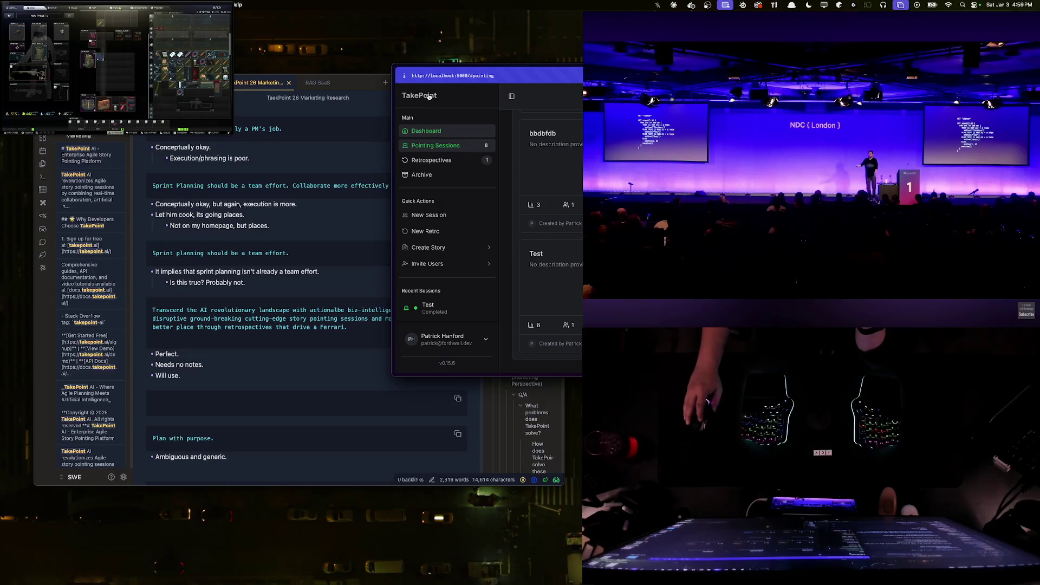
# - Navigate to the TakePoint /welcome landing page, then return to the research note
pyautogui.click(430, 96)
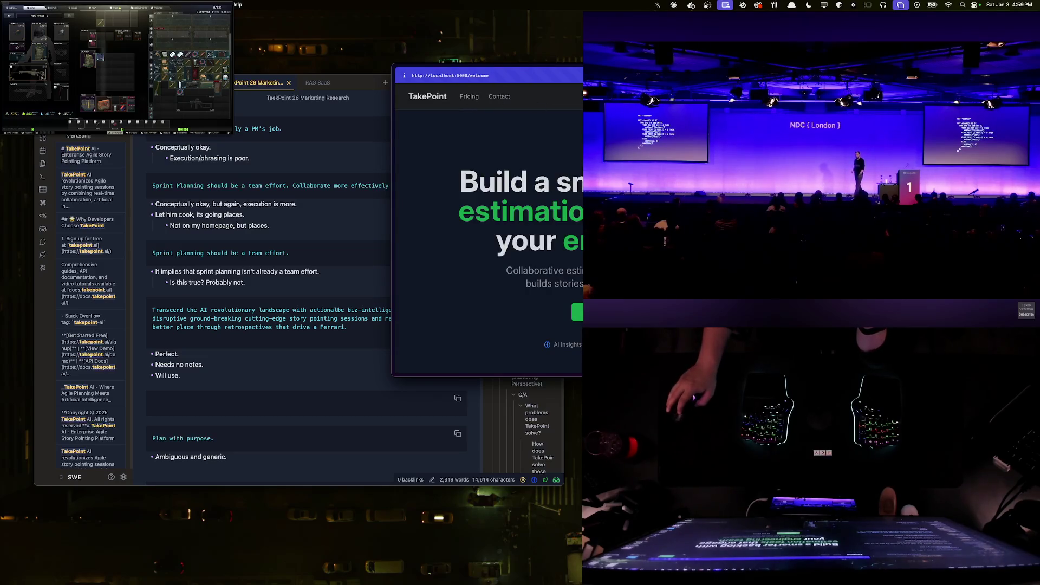
pyautogui.scroll(-5, 579, 186)
pyautogui.scroll(-5, 580, 185)
pyautogui.scroll(-5, 580, 185)
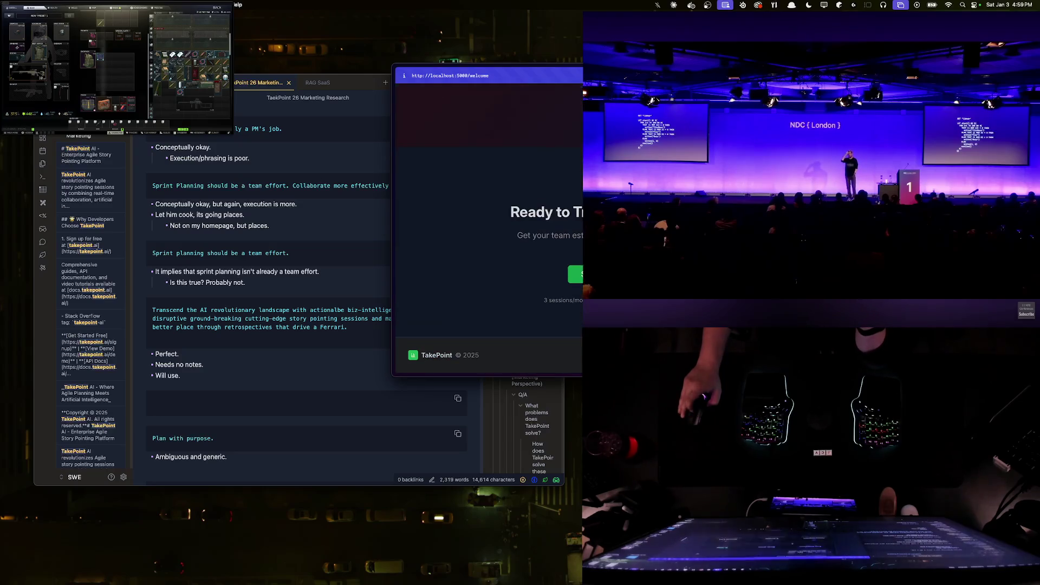
pyautogui.scroll(5, 570, 211)
pyautogui.scroll(5, 569, 212)
pyautogui.scroll(3, 570, 163)
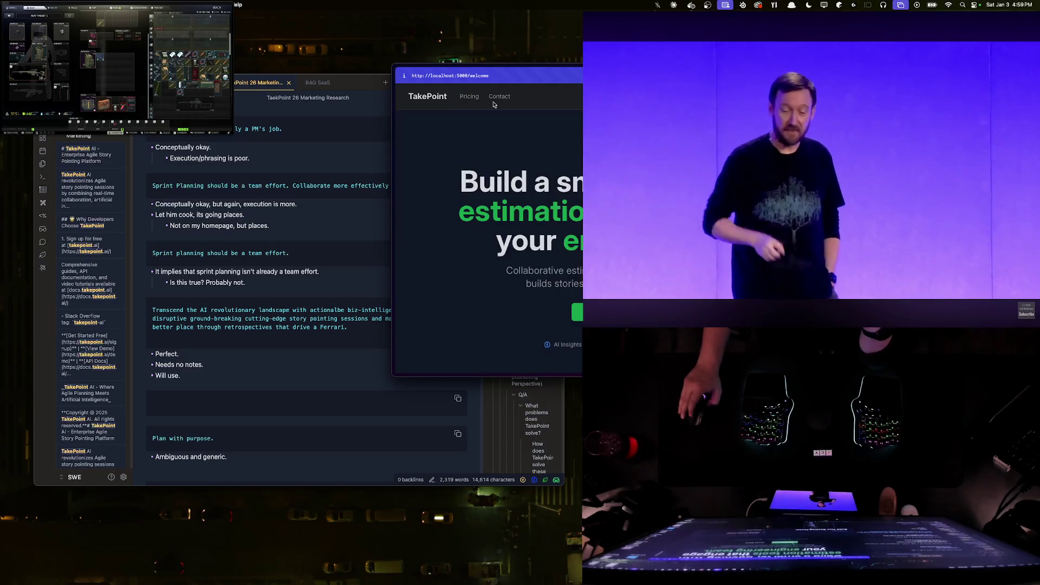
pyautogui.moveTo(577, 67); pyautogui.dragTo(607, 89)
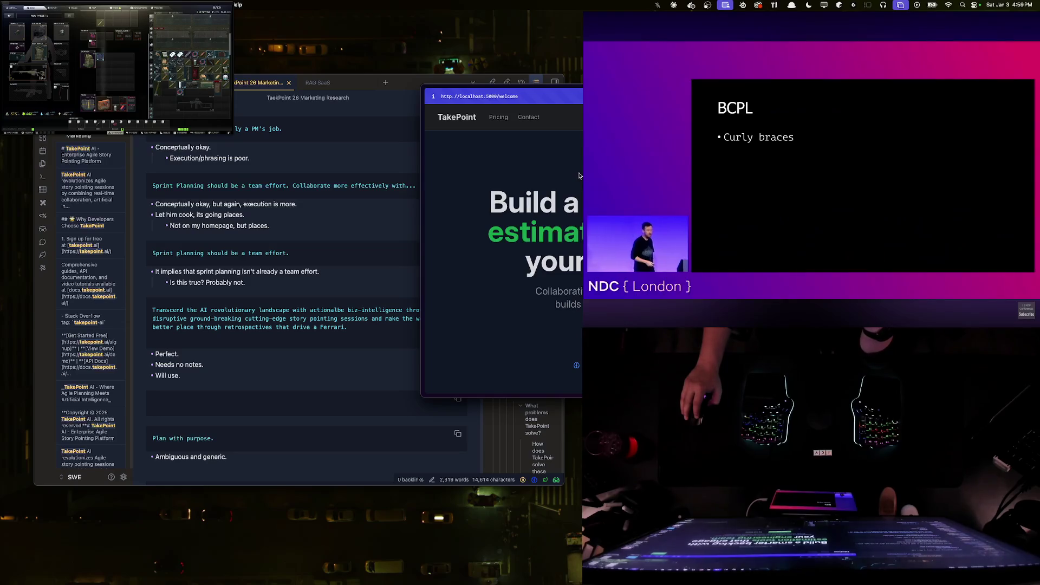
pyautogui.click(300, 157)
pyautogui.scroll(-5, 299, 156)
pyautogui.scroll(-5, 276, 166)
pyautogui.scroll(-5, 260, 175)
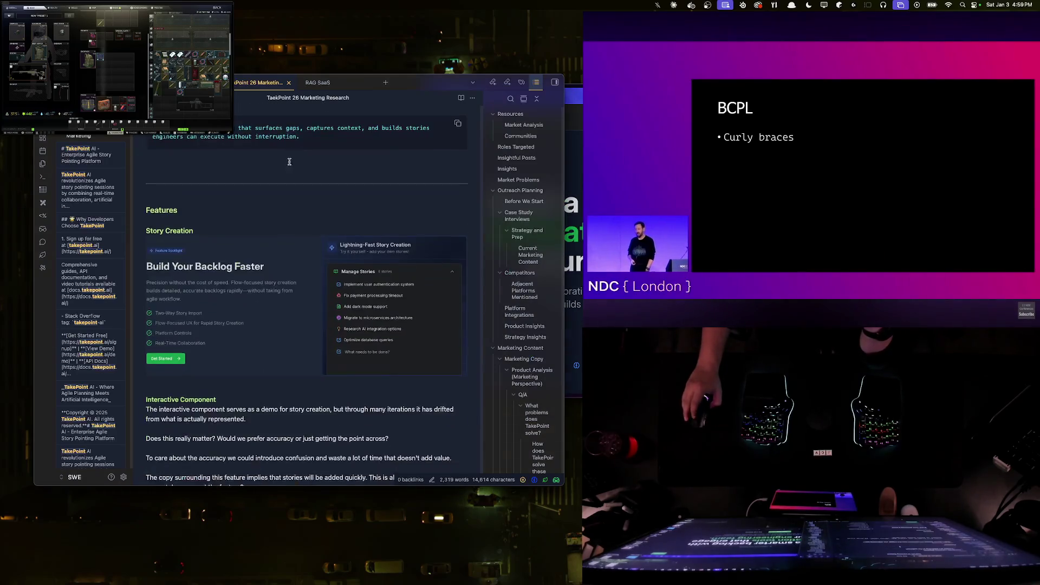
pyautogui.scroll(-5, 240, 184)
# - Add a --- divider, a '#### Blogging' heading and a paragraph on SEO blog content answering agile-process questions
pyautogui.click(290, 241)
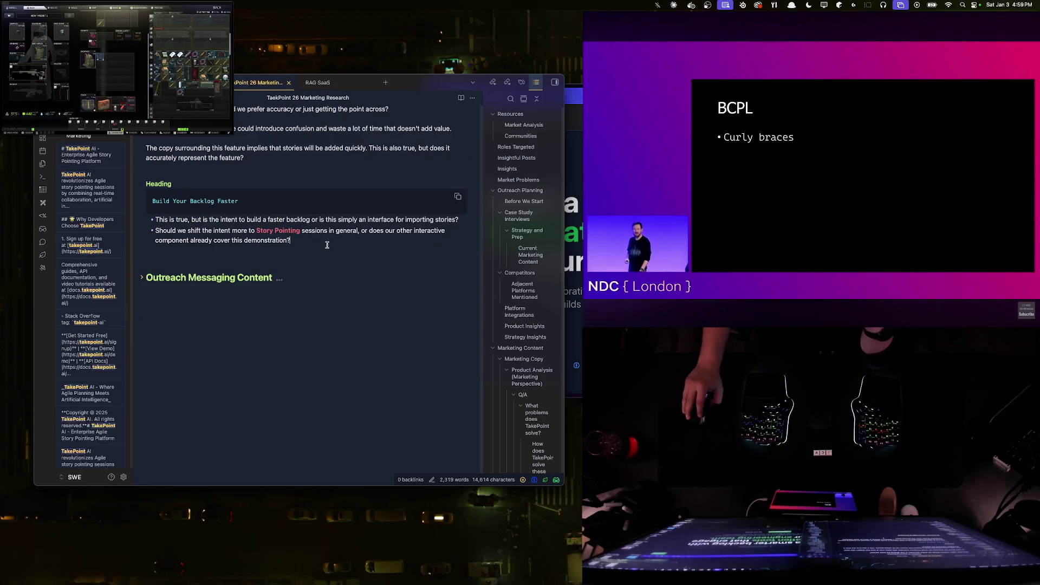
pyautogui.press('Return')
pyautogui.press('Return')
pyautogui.press('Return')
pyautogui.write('---')
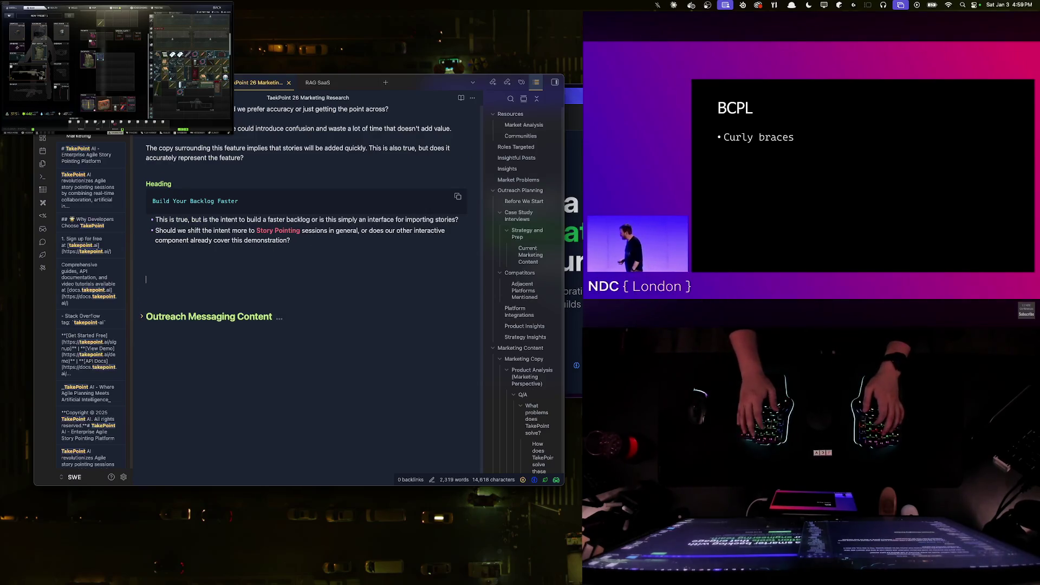
pyautogui.press('Return')
pyautogui.write('###')
pyautogui.scroll(10, 302, 259)
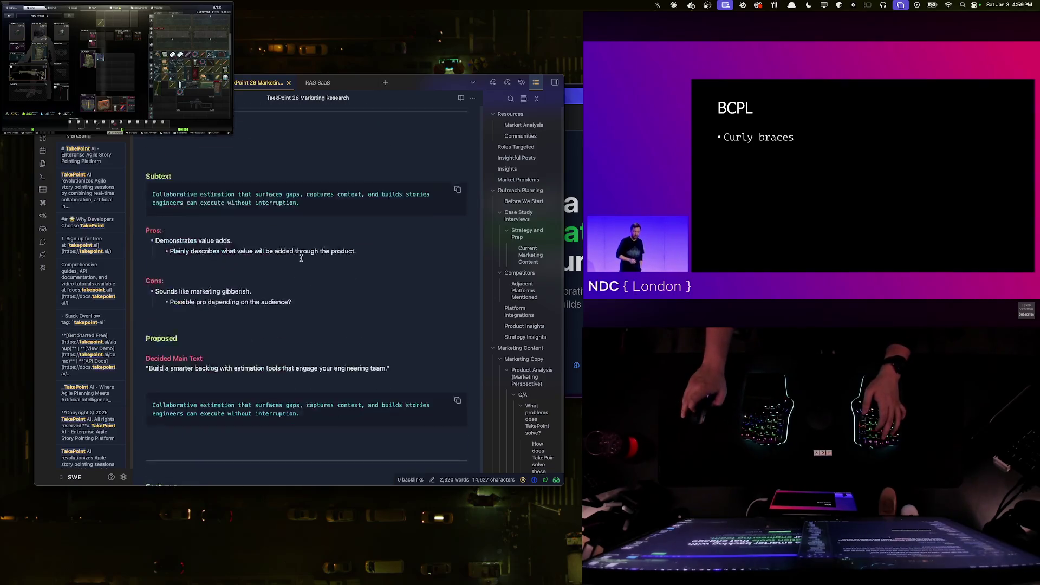
pyautogui.scroll(-8, 302, 259)
pyautogui.write('Blogging')
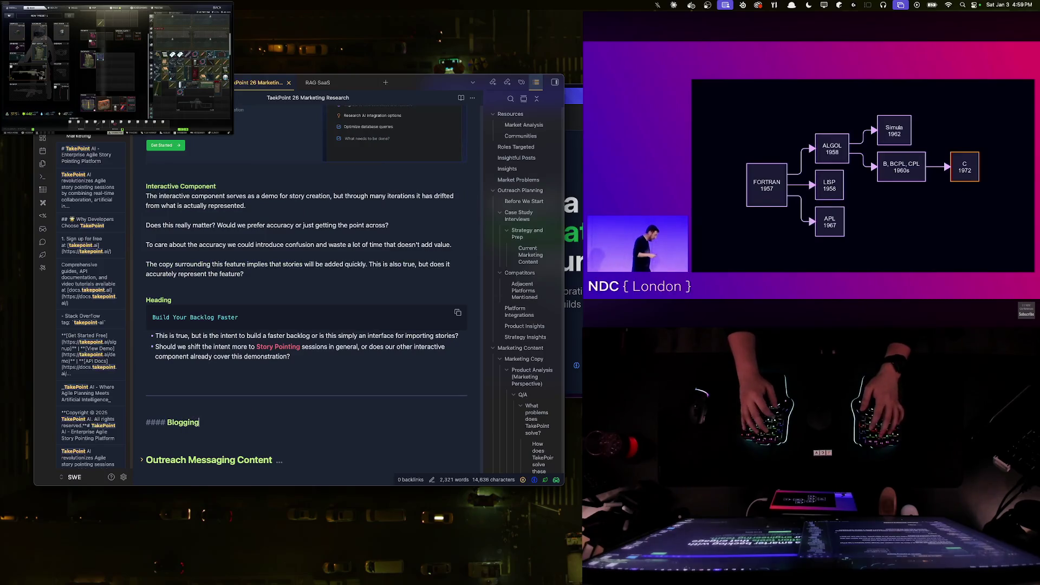
pyautogui.press('Return')
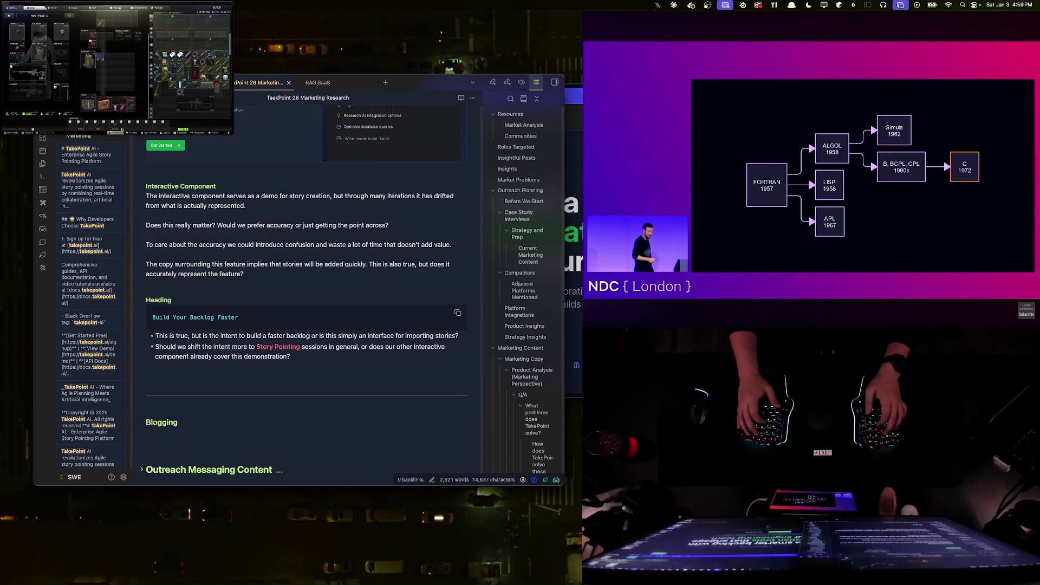
pyautogui.write('Ultimately our strategy')
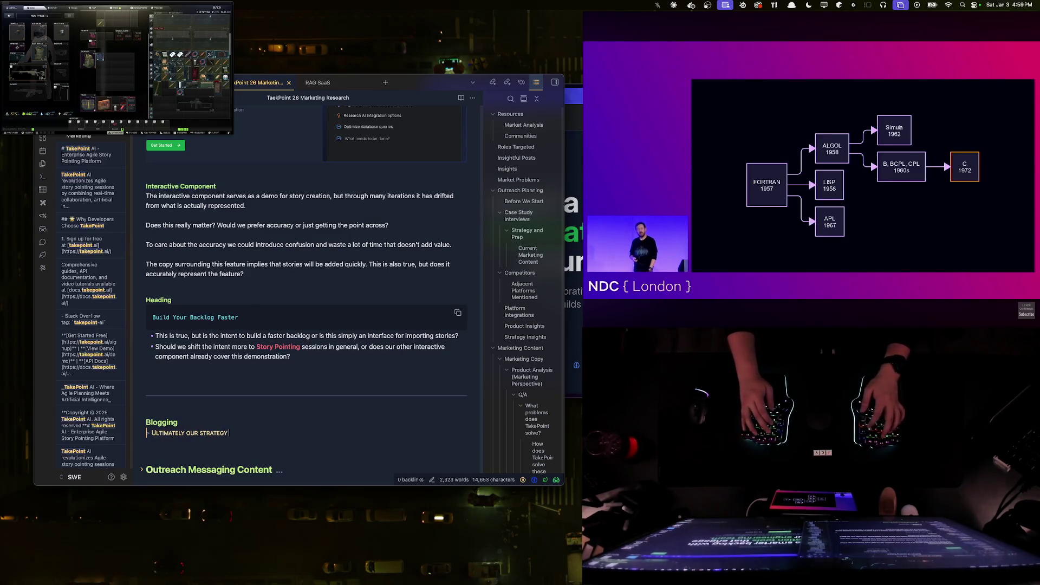
pyautogui.write(' for SE')
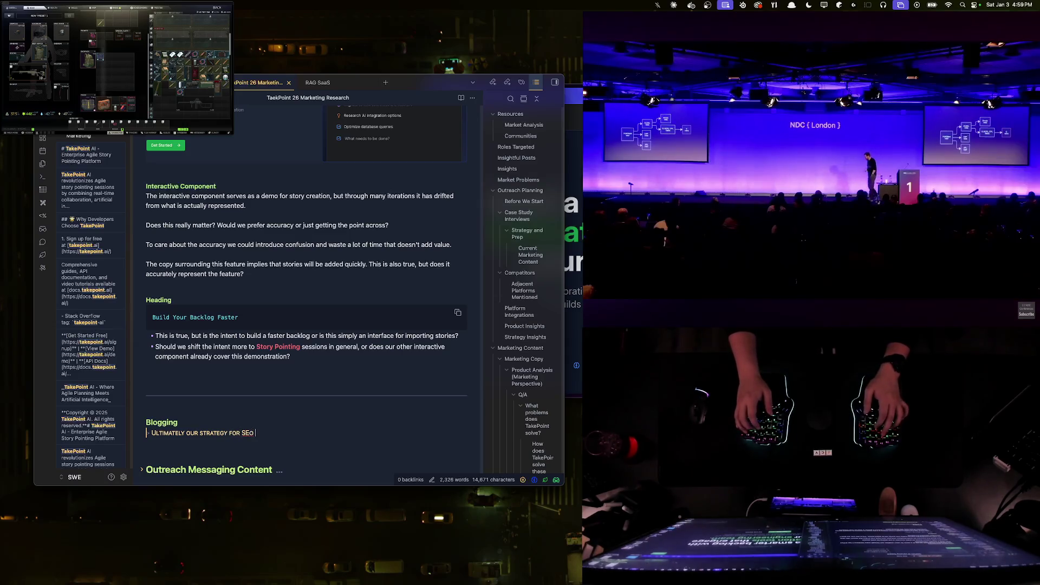
pyautogui.write('O')
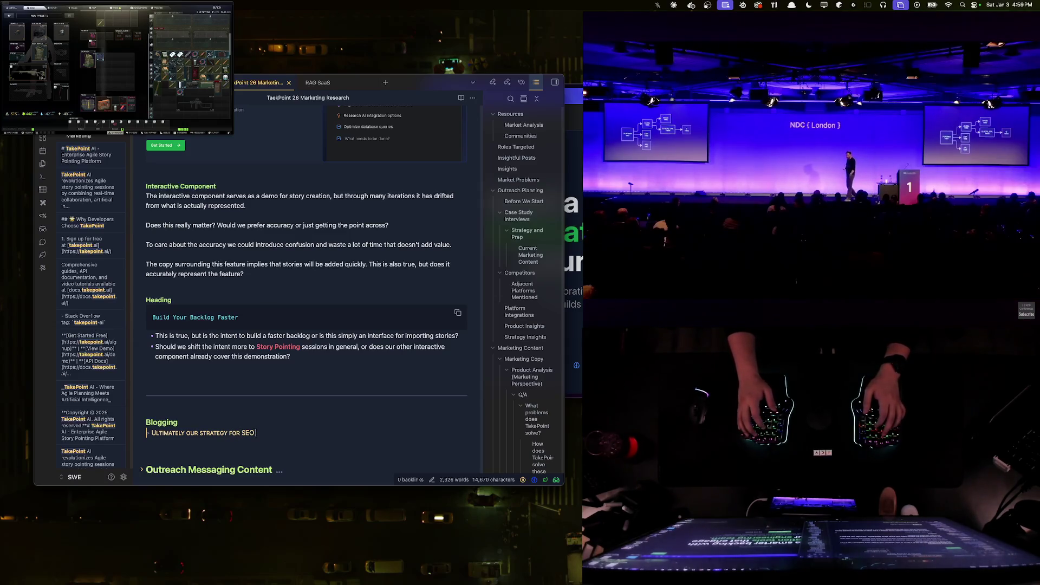
pyautogui.write(' requires us to ')
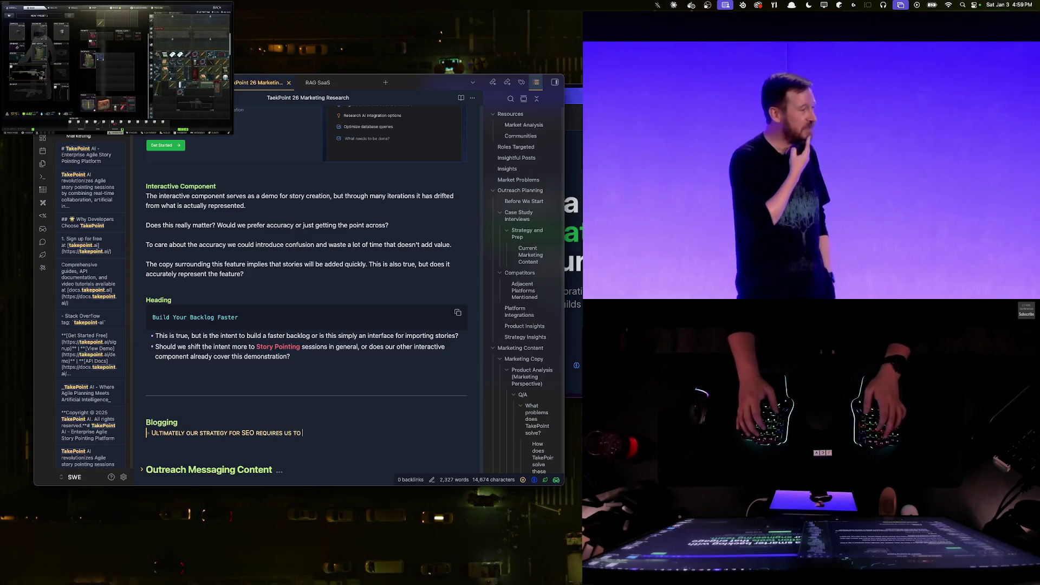
pyautogui.write('have some level of blog with content ')
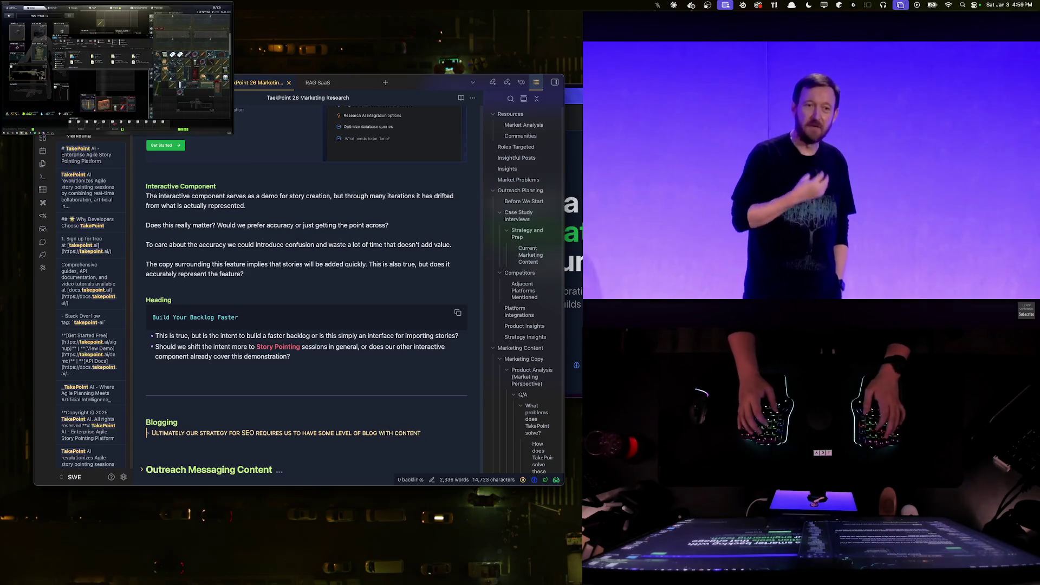
pyautogui.write('answering the que')
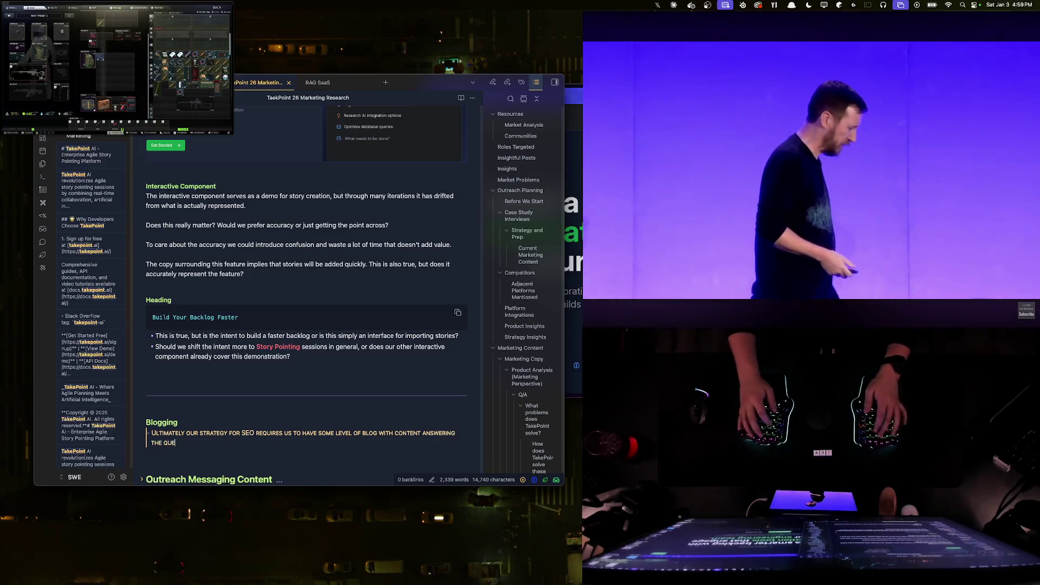
pyautogui.write('stions users are')
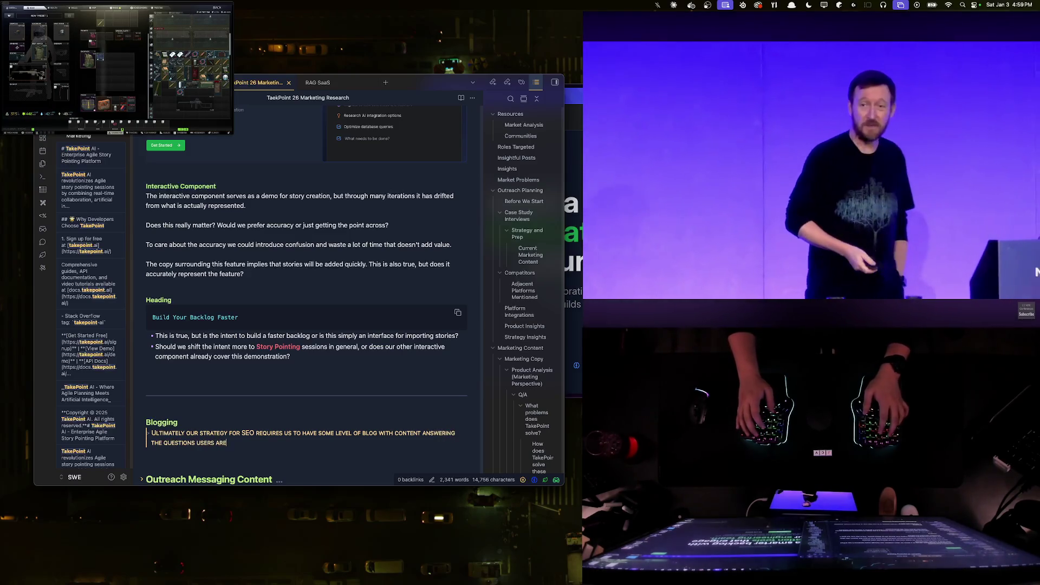
pyautogui.write(' asking about')
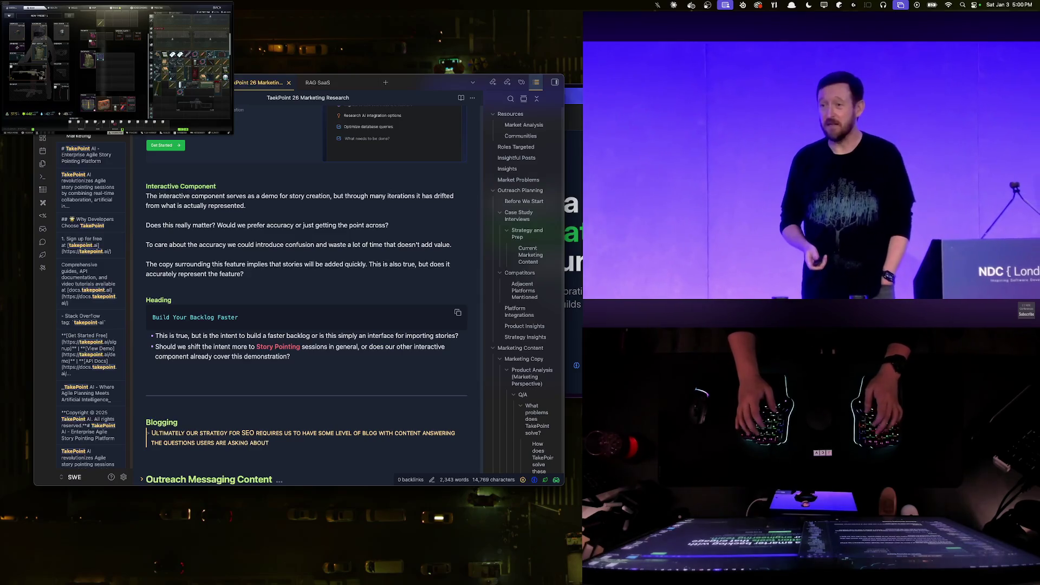
pyautogui.write(' these ad')
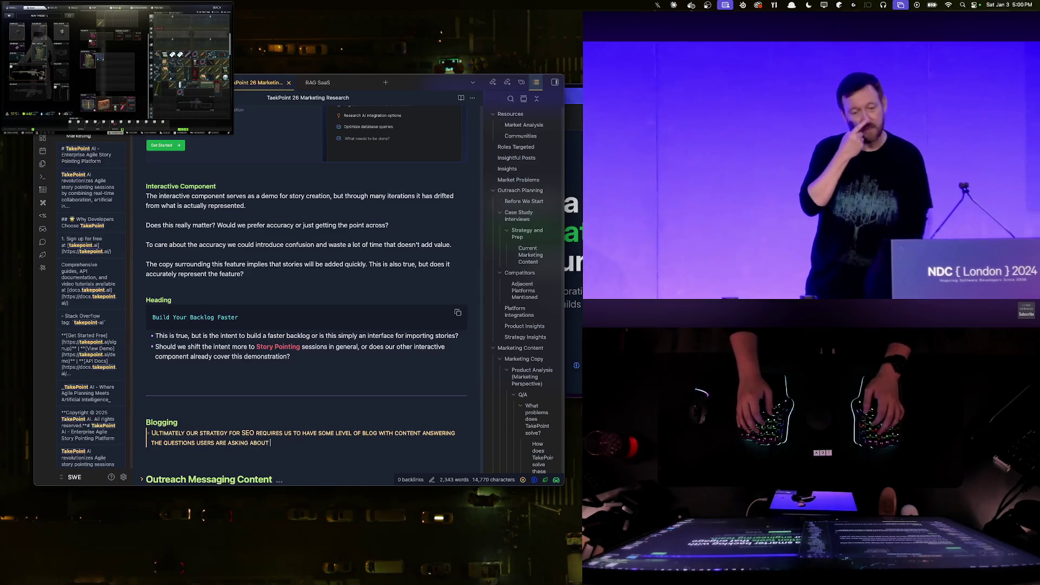
pyautogui.write('le processes.')
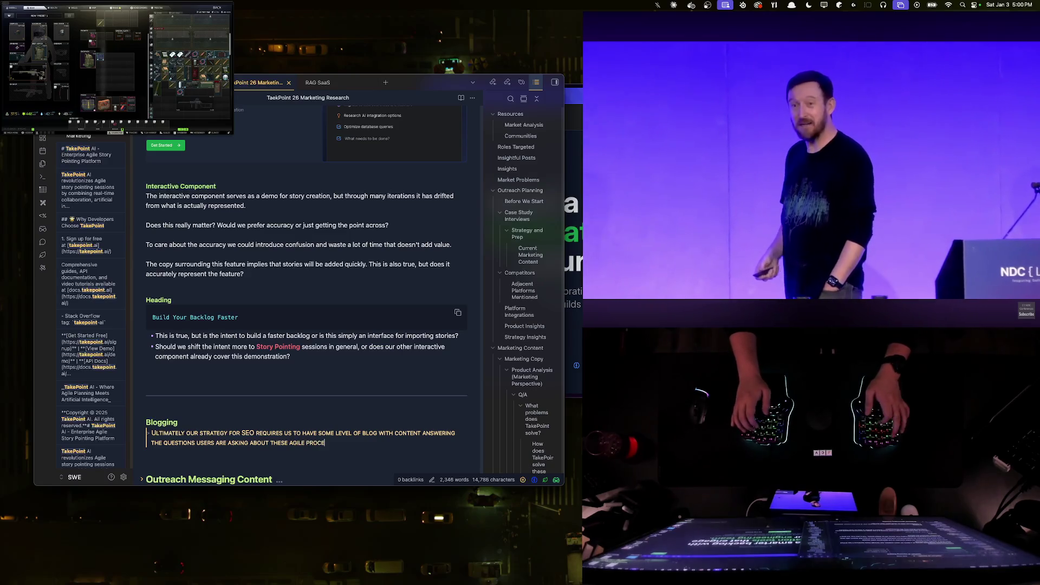
pyautogui.press('Return')
pyautogui.press('Return')
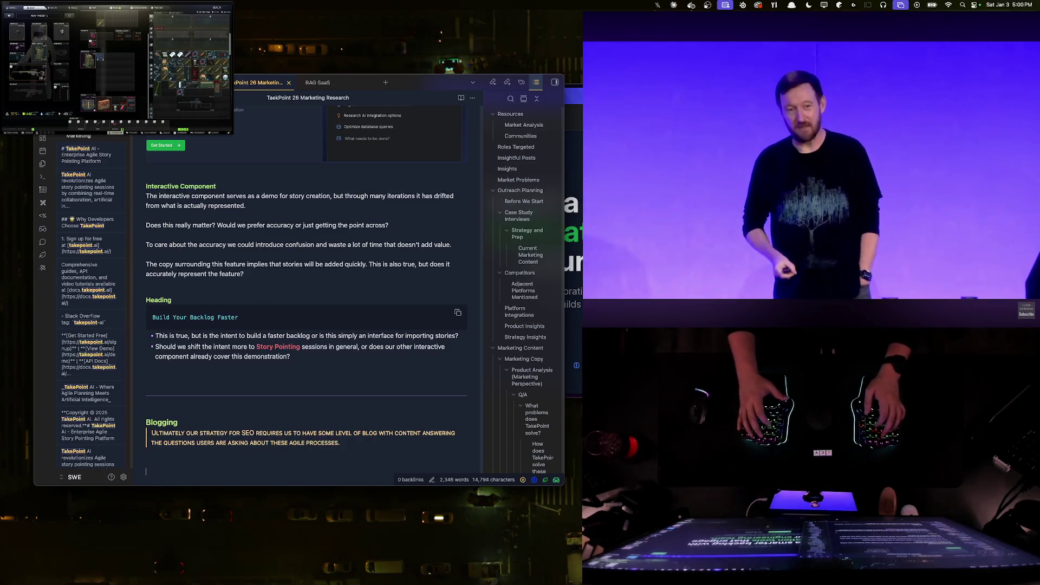
pyautogui.write('#### #')
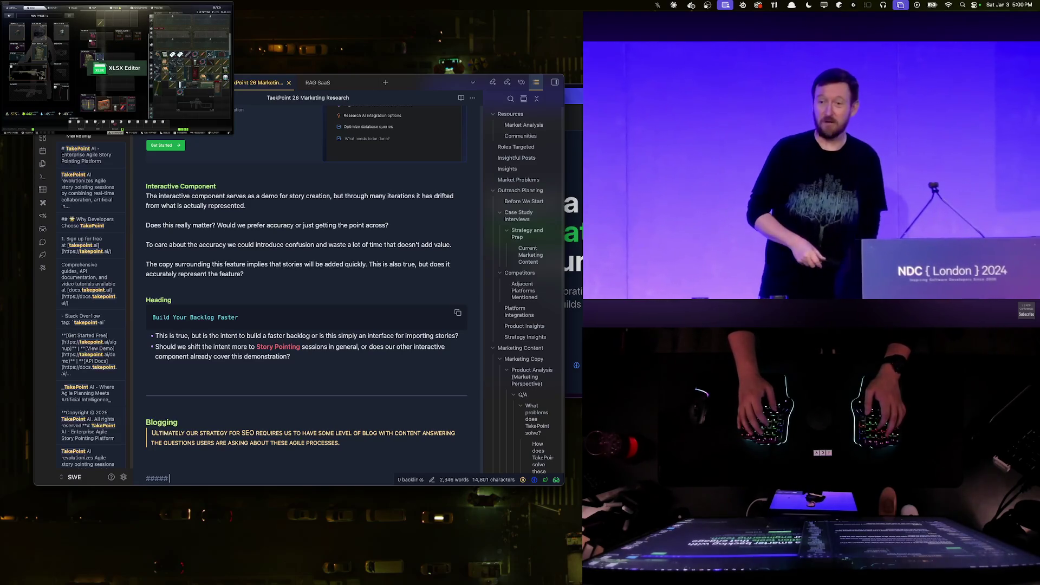
pyautogui.write(' Questions to Answer')
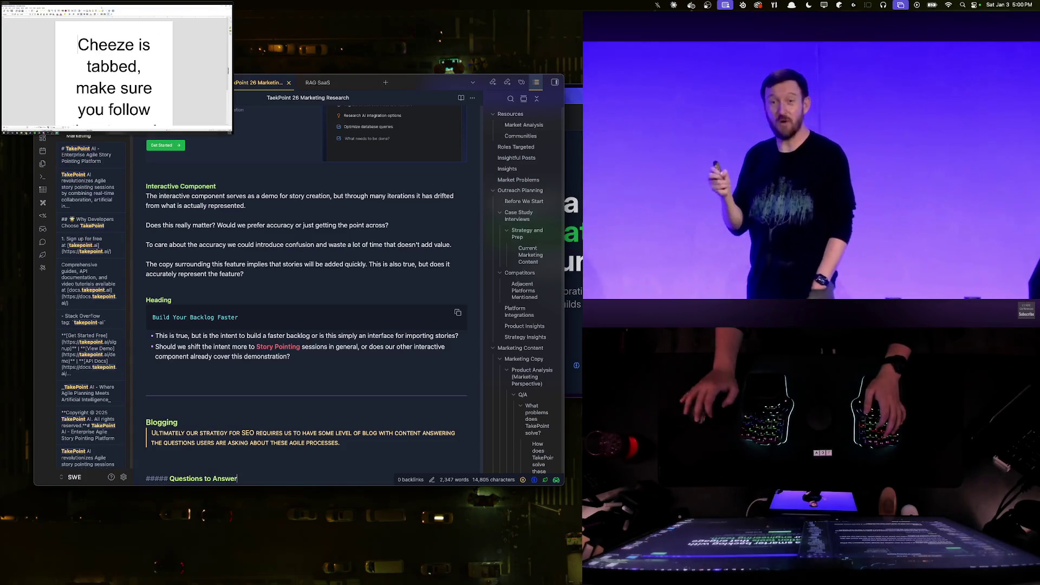
# - Add a '##### Questions to Answer' subheading under the Blogging paragraph
pyautogui.press('Return')
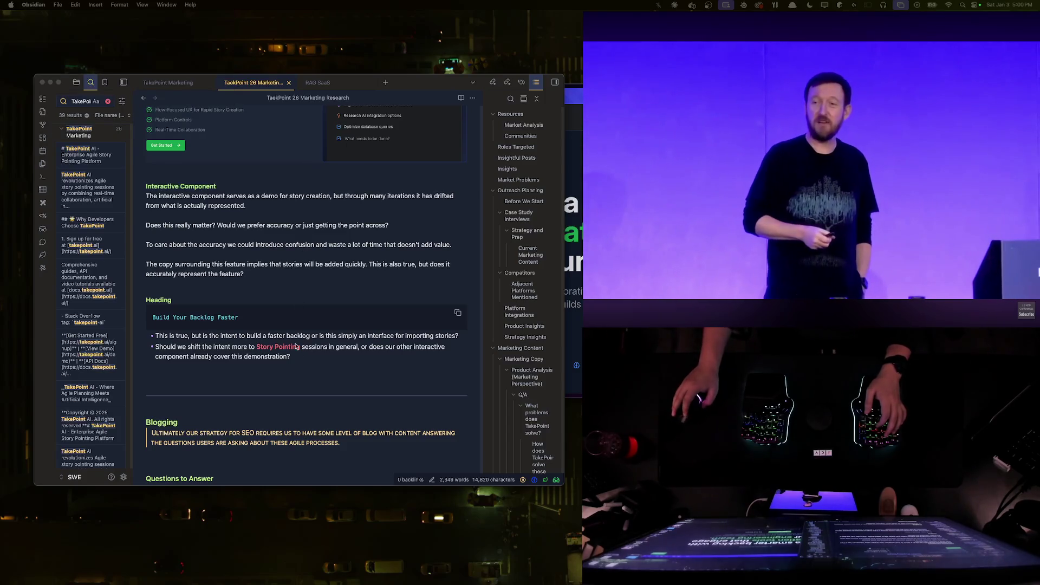
pyautogui.press('super+Tab')
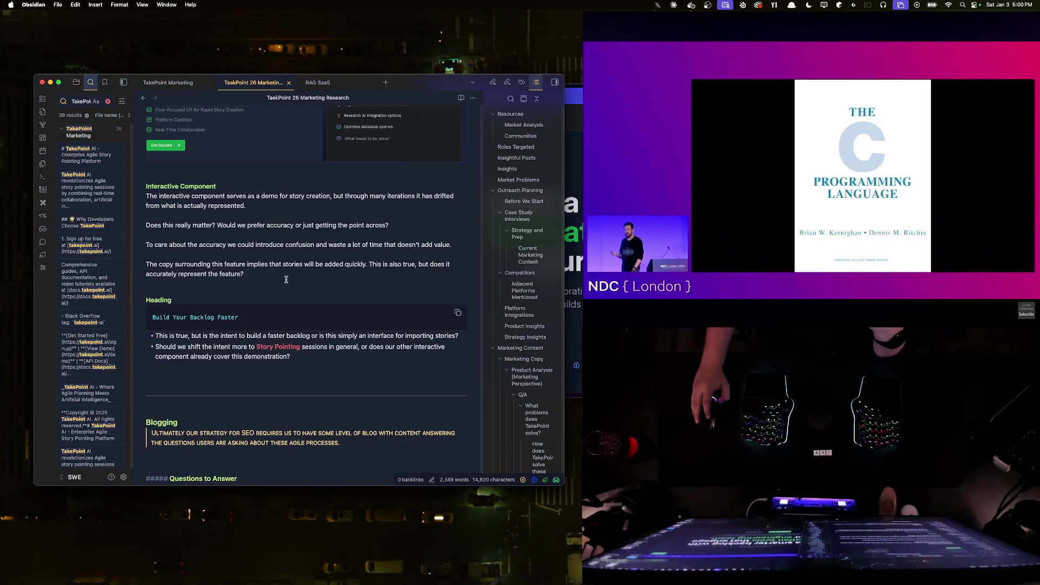
# - Leave the heading and switch to the Arc window showing localhost:5000/welcome
pyautogui.click(224, 335)
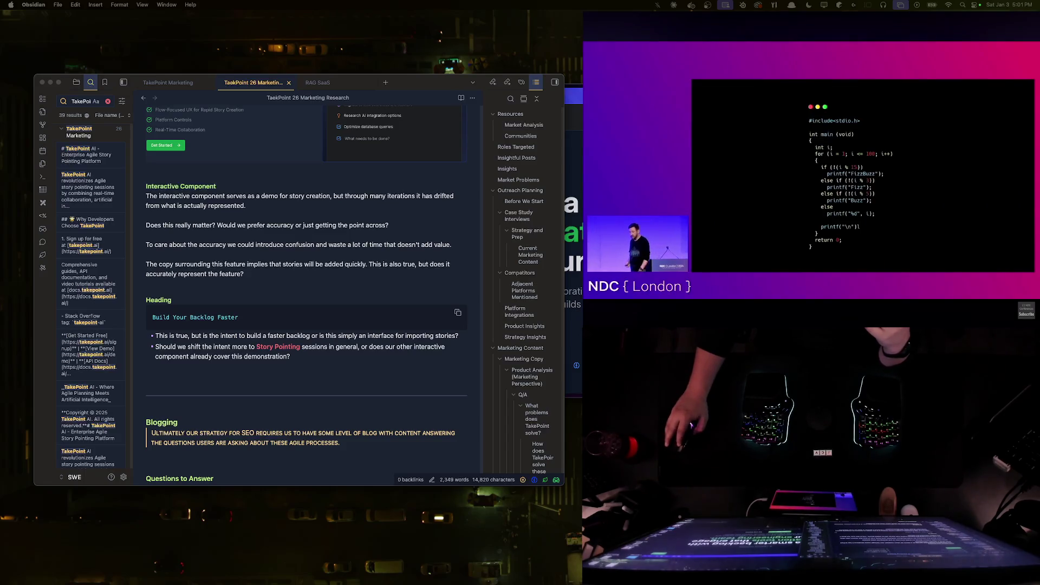
pyautogui.press('super+Tab')
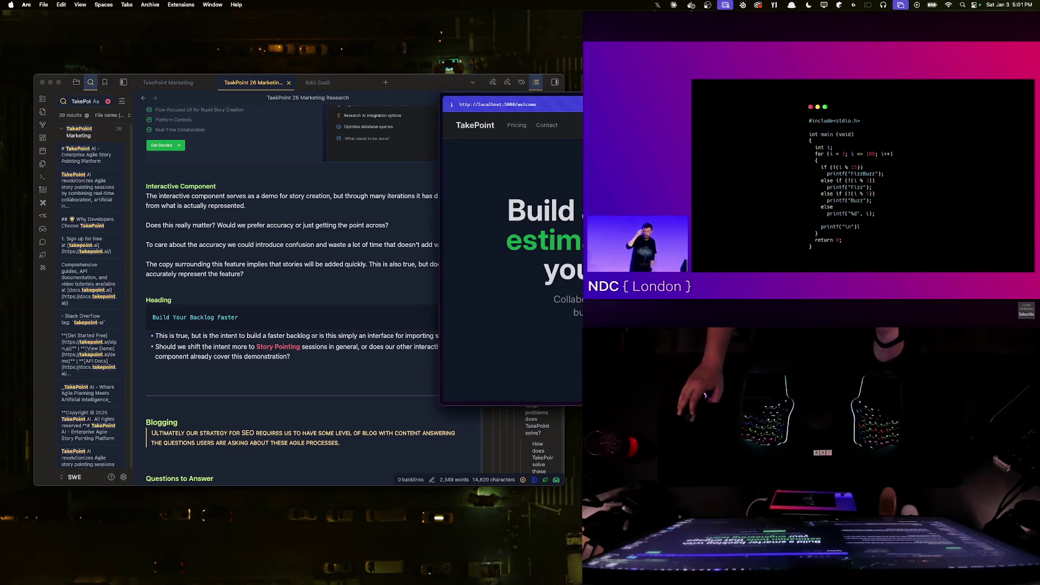
# - Reposition the browser, review the TakePoint welcome page, visit the WebStorm space and return
pyautogui.moveTo(504, 104); pyautogui.dragTo(479, 204)
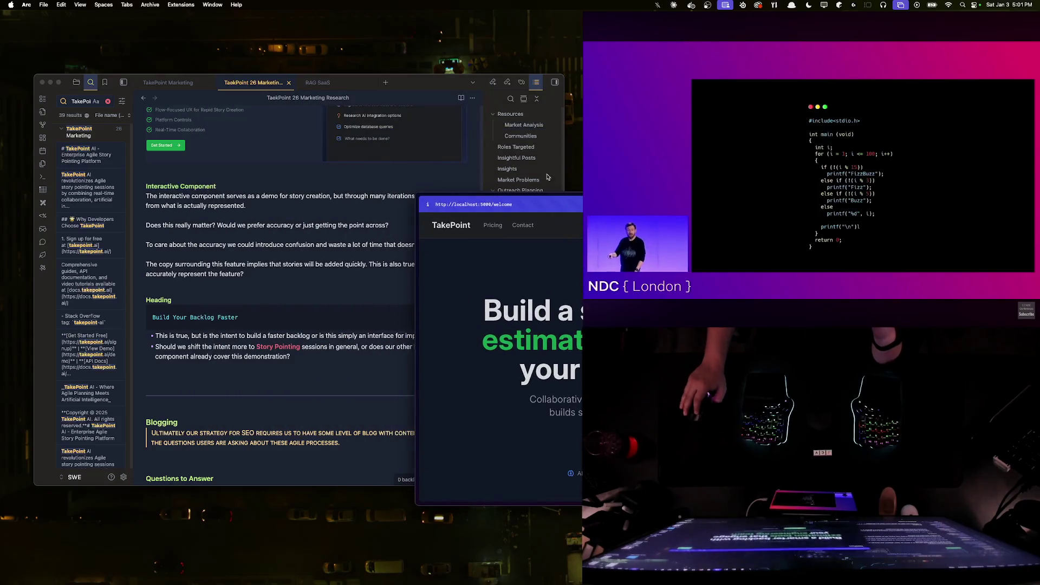
pyautogui.click(325, 302)
pyautogui.scroll(3, 325, 233)
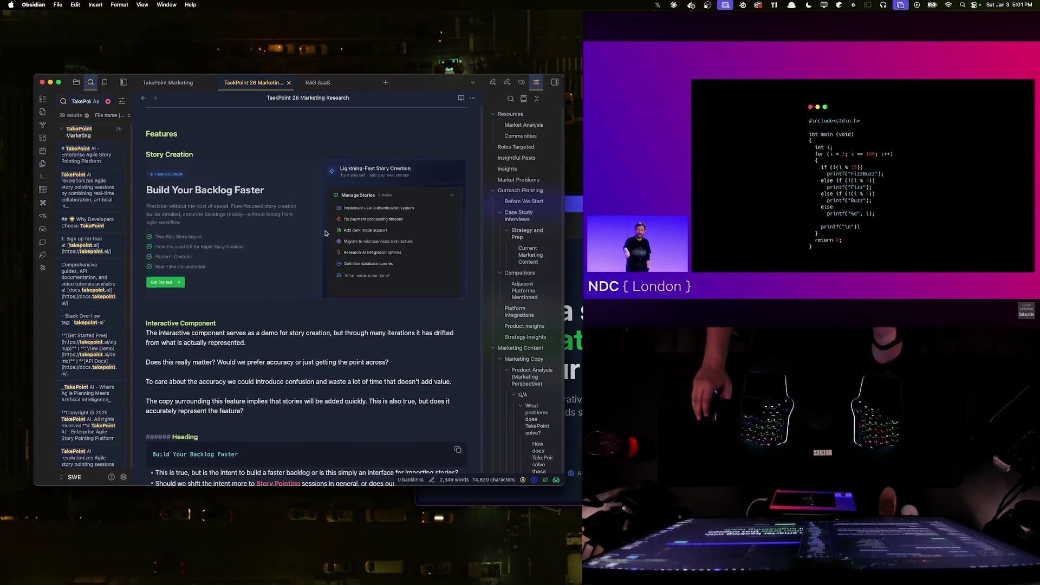
pyautogui.scroll(5, 325, 234)
pyautogui.scroll(-10, 325, 232)
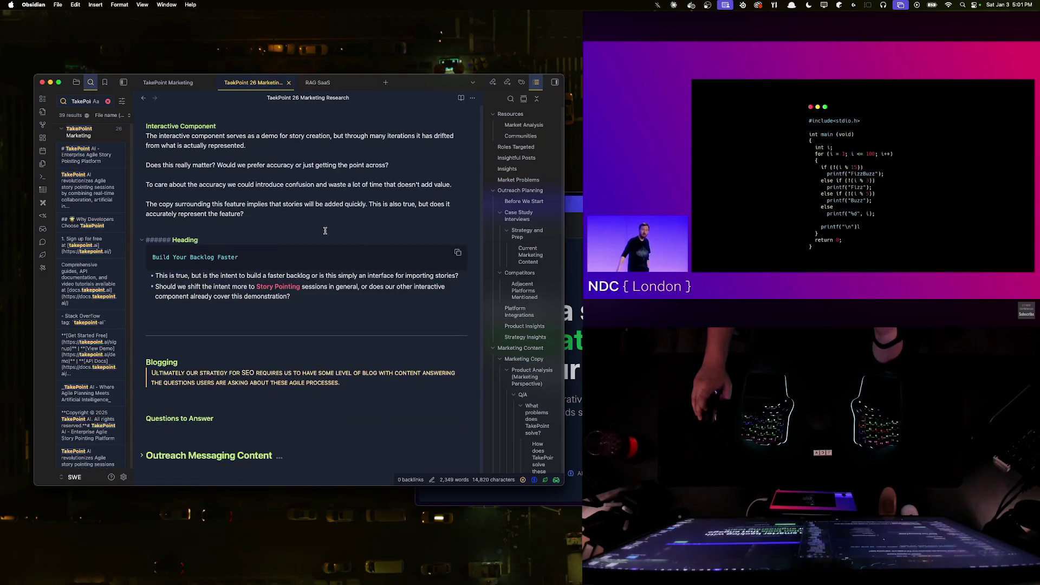
pyautogui.scroll(-2, 325, 233)
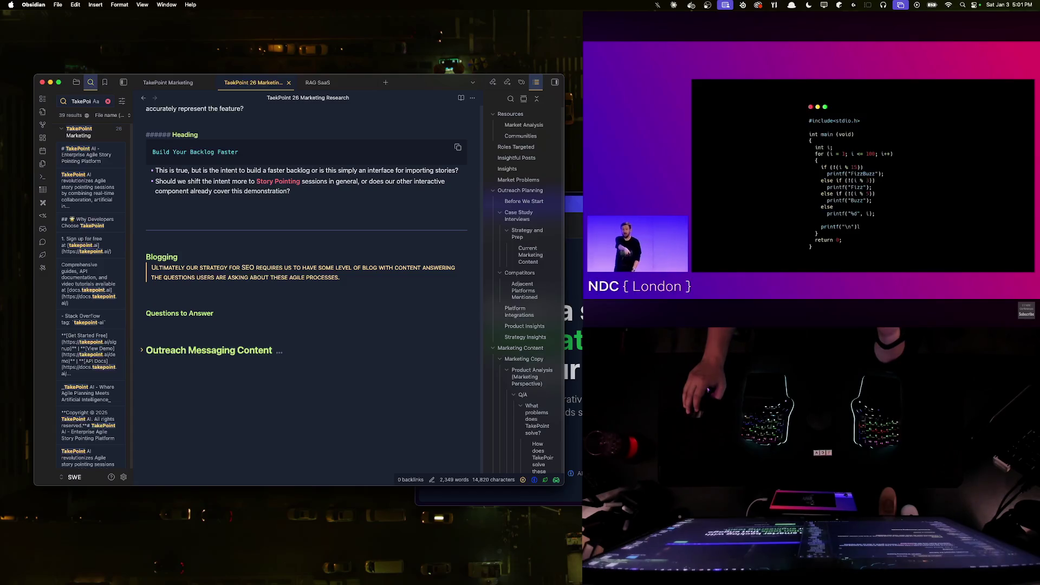
pyautogui.press('super+Tab')
pyautogui.scroll(-5, 500, 350)
pyautogui.scroll(-2, 501, 350)
pyautogui.scroll(-5, 501, 349)
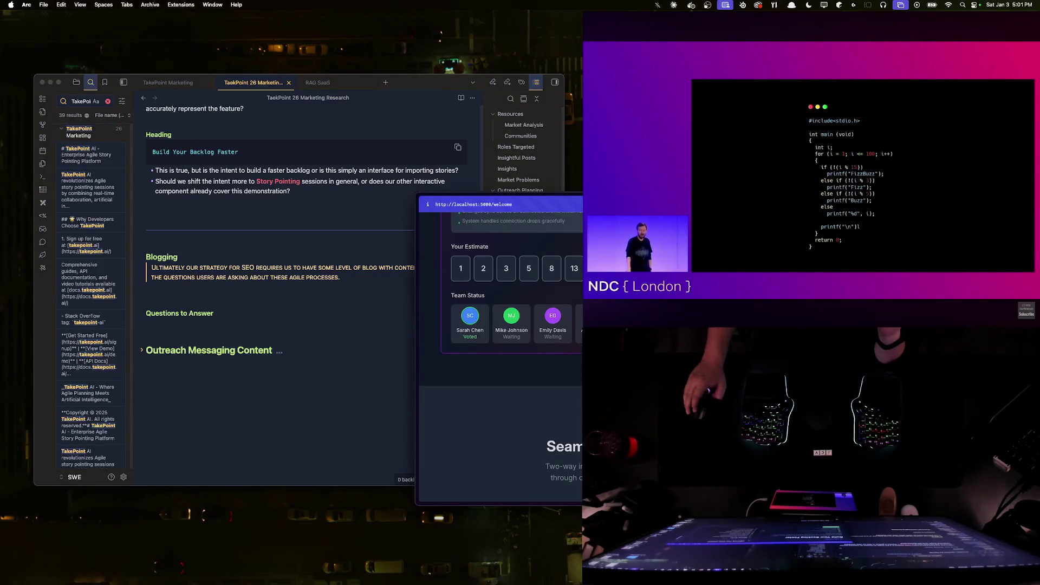
pyautogui.scroll(-5, 501, 350)
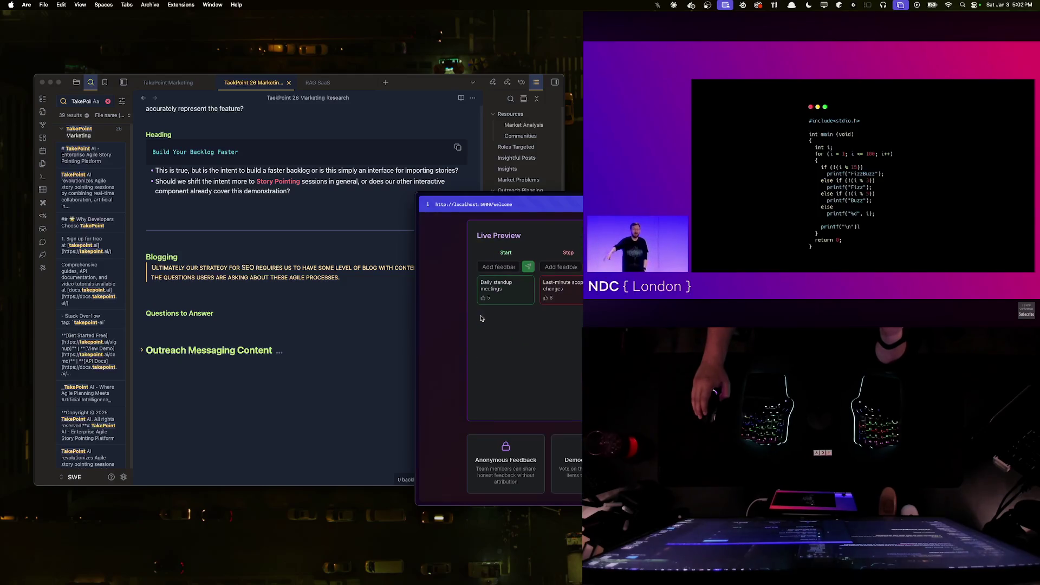
pyautogui.scroll(5, 480, 318)
pyautogui.scroll(-3, 480, 319)
pyautogui.scroll(5, 480, 320)
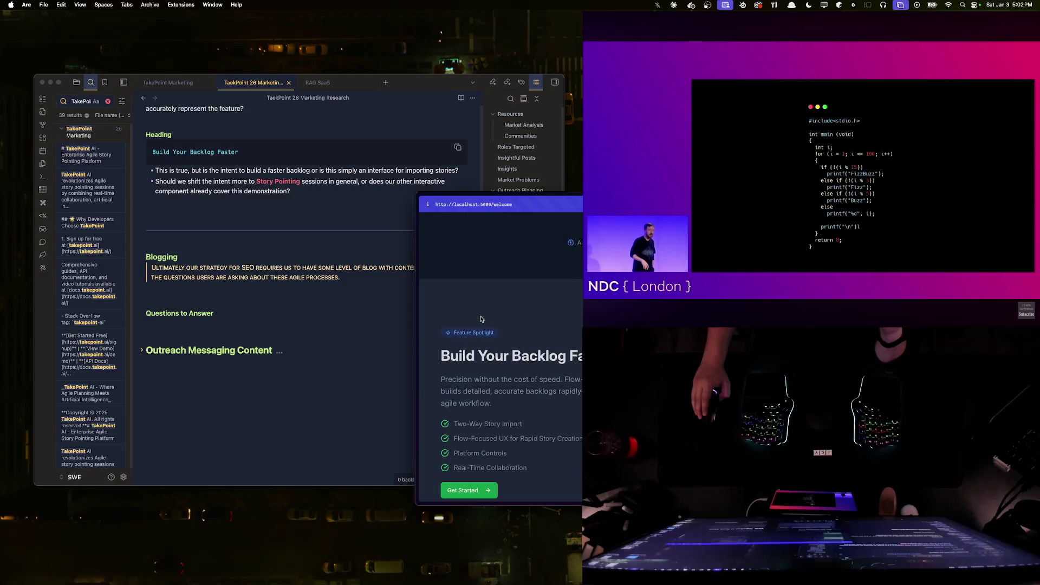
pyautogui.scroll(5, 481, 319)
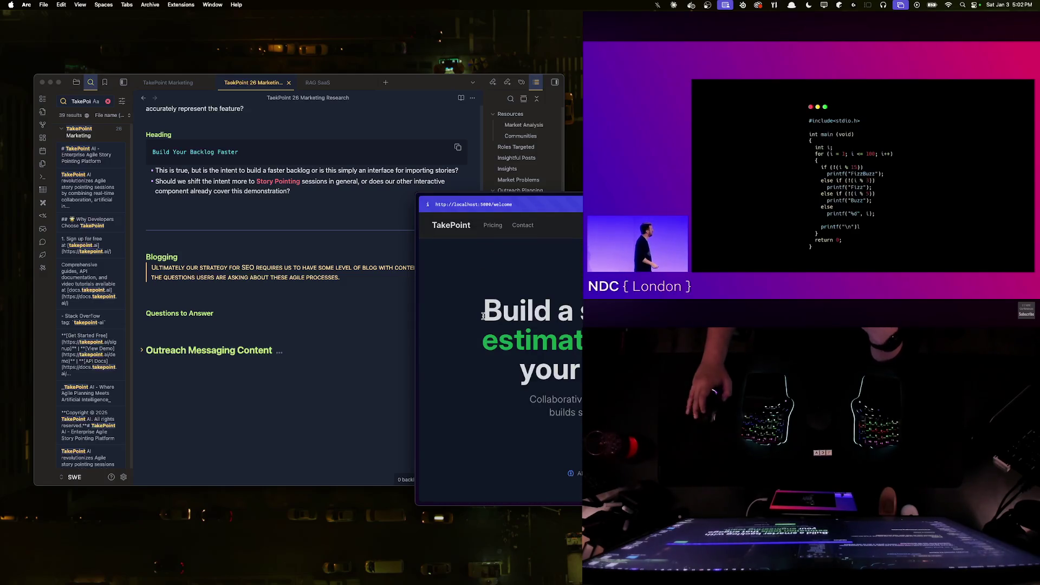
pyautogui.hotkey('ctrl', 'Right')
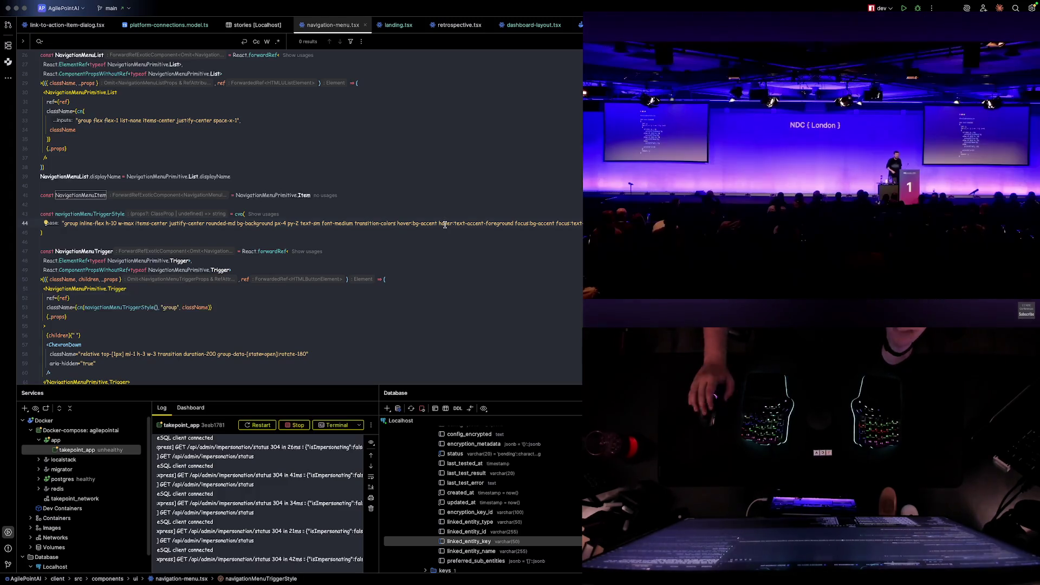
pyautogui.press('super+Tab')
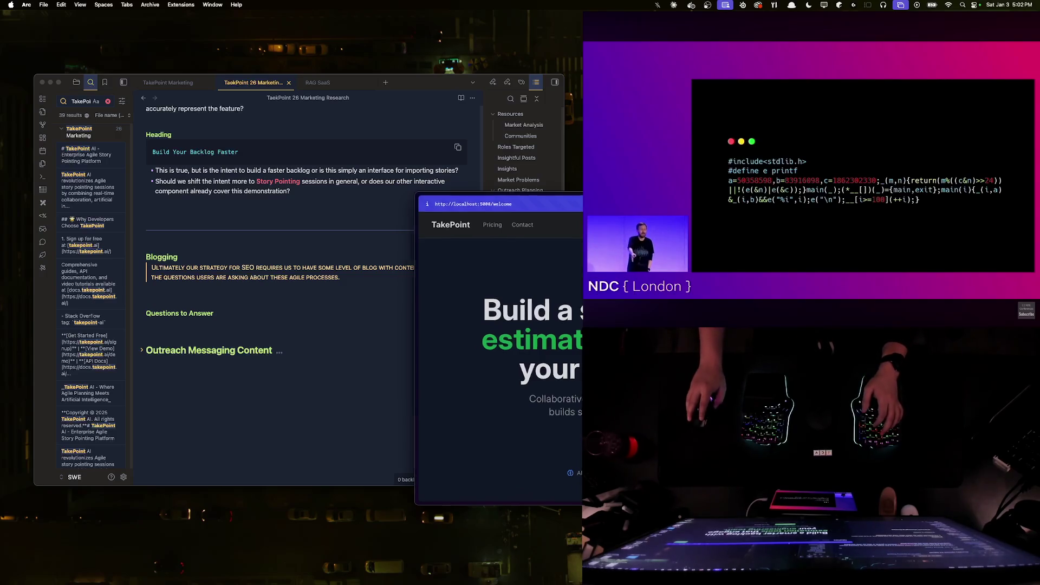
# - Search Google for adding Gatsby to an existing site and open the r/gatsbyjs Reddit thread
pyautogui.press('super+l')
pyautogui.write('adding gatsby to existing site')
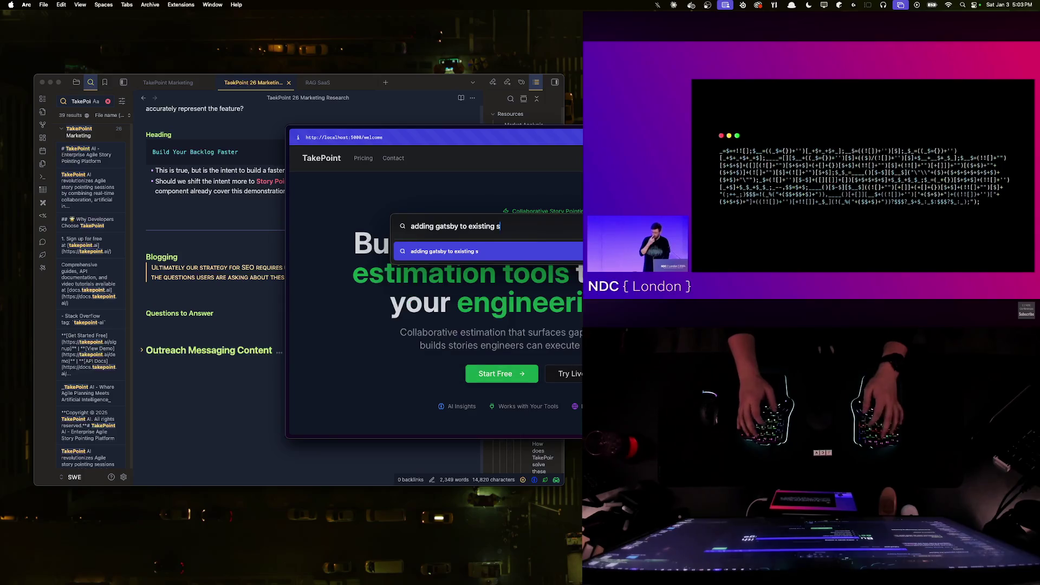
pyautogui.press('Return')
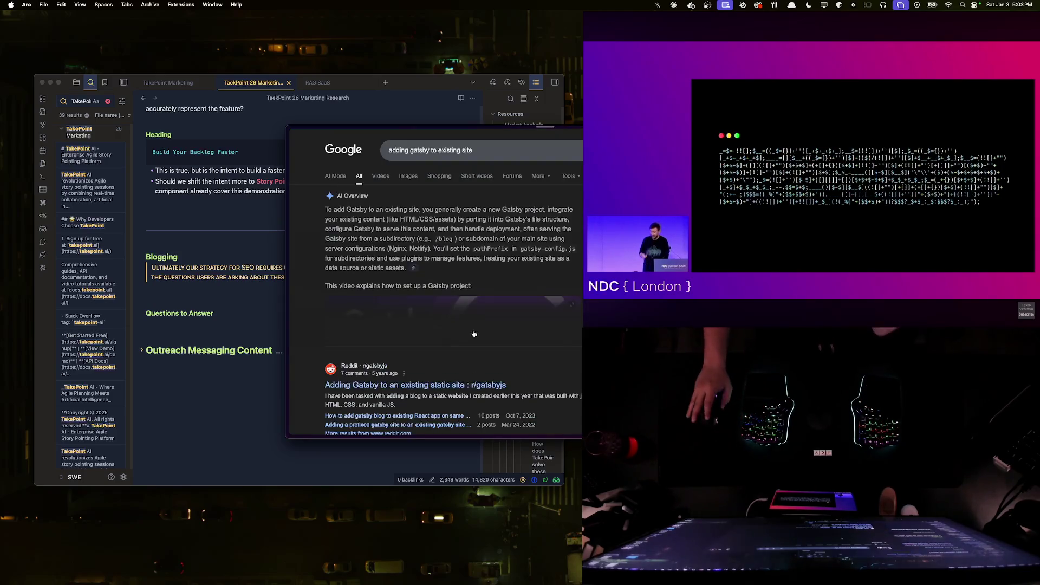
pyautogui.click(414, 290)
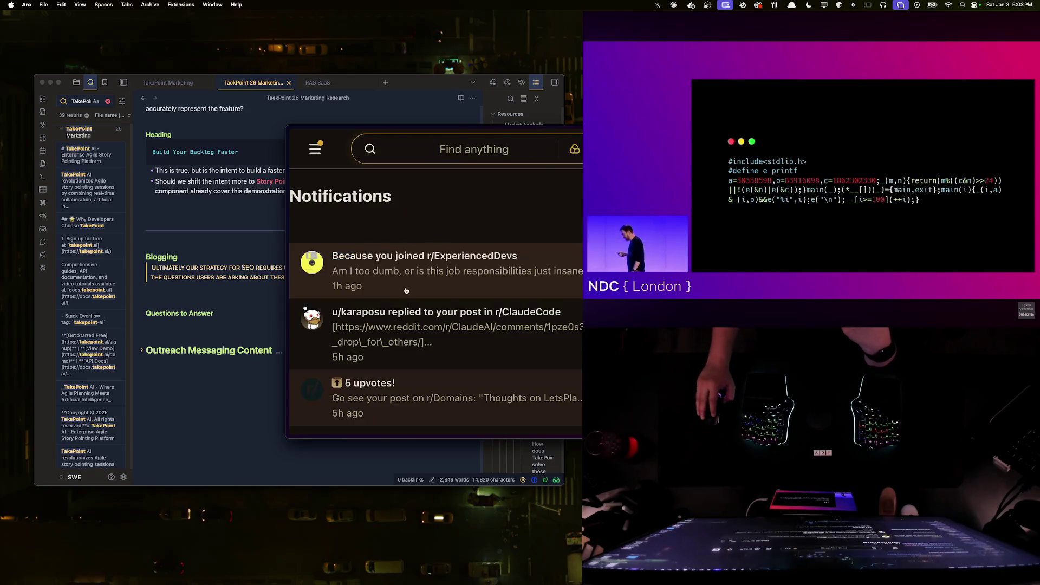
pyautogui.press('super+bracketleft')
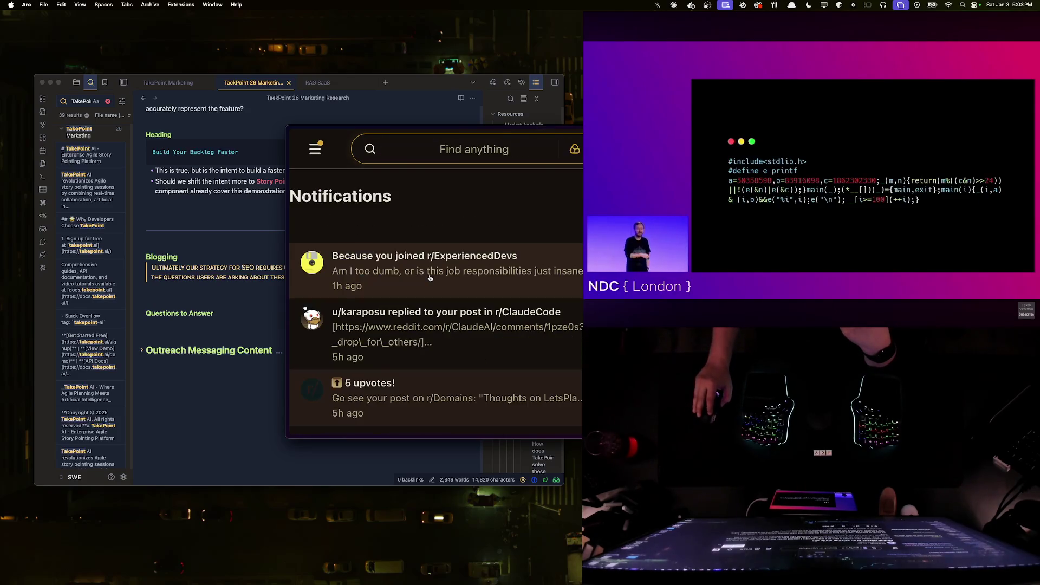
pyautogui.press('super+bracketright')
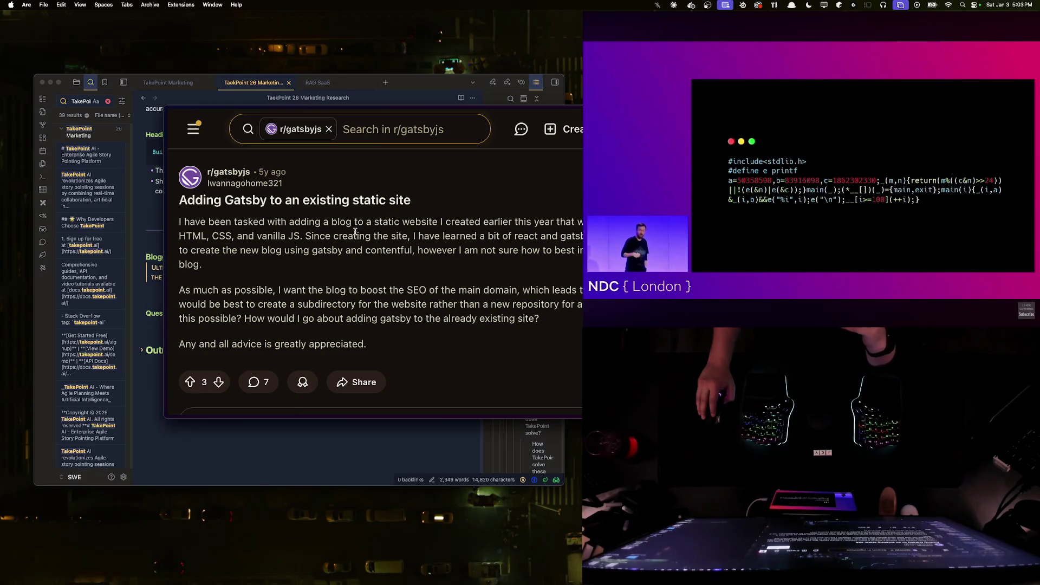
pyautogui.scroll(-5, 355, 233)
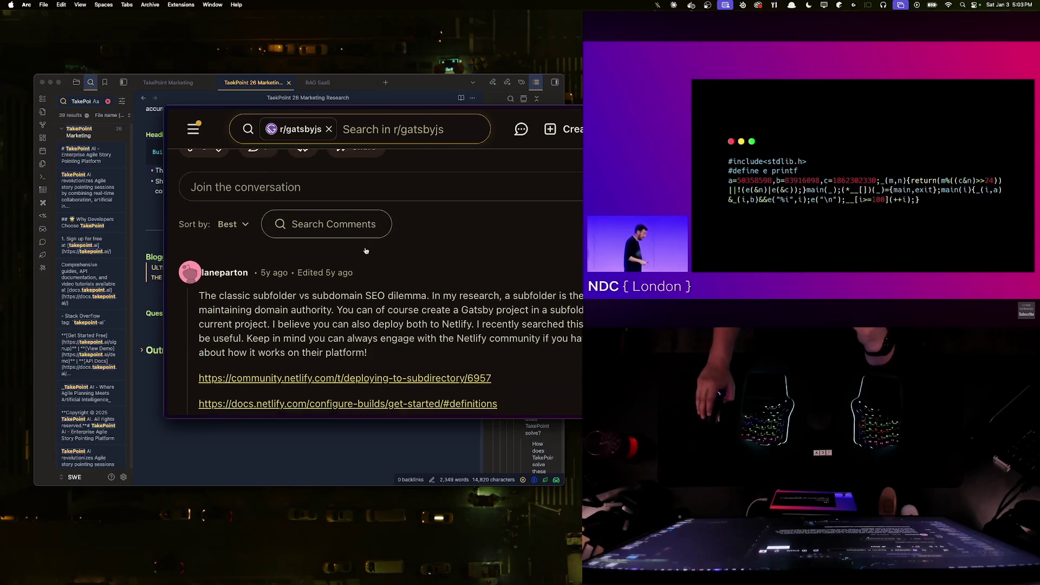
# - Highlight the subfolder-SEO comment passage, read on, then go back to the Google results
pyautogui.moveTo(312, 297)
pyautogui.mouseDown()
pyautogui.moveTo(445, 297)
pyautogui.moveTo(499, 332)
pyautogui.mouseUp()
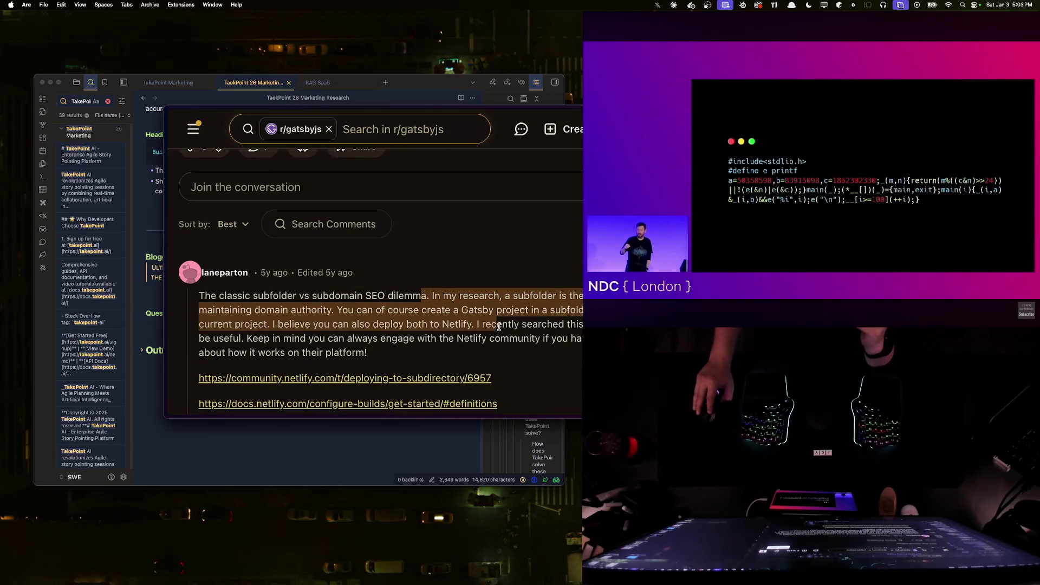
pyautogui.click(500, 332)
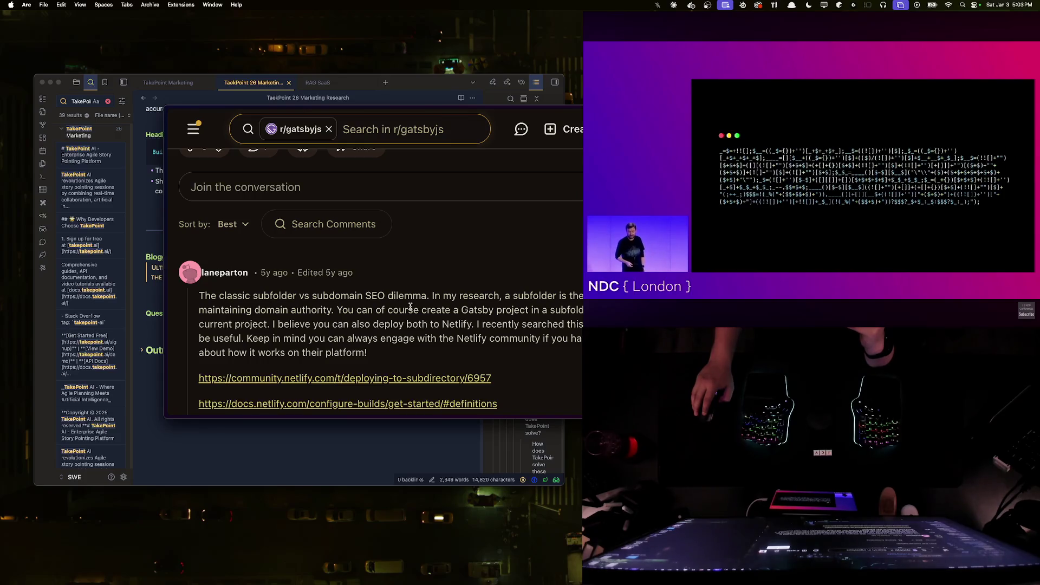
pyautogui.scroll(-1, 411, 307)
pyautogui.scroll(-2, 410, 306)
pyautogui.scroll(-5, 390, 263)
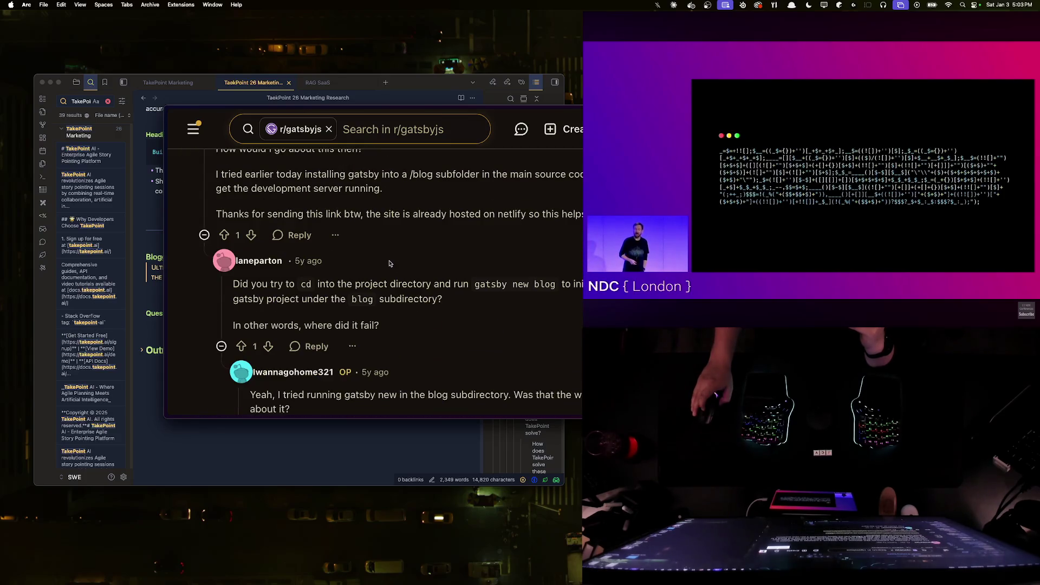
pyautogui.scroll(3, 389, 263)
pyautogui.scroll(-3, 390, 262)
pyautogui.scroll(-4, 390, 262)
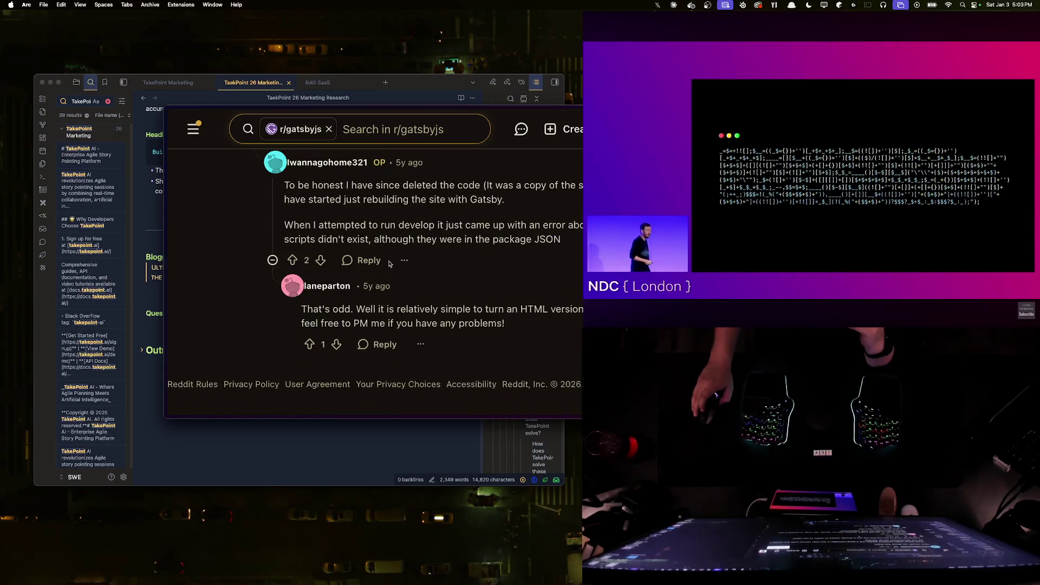
pyautogui.press('super+bracketleft')
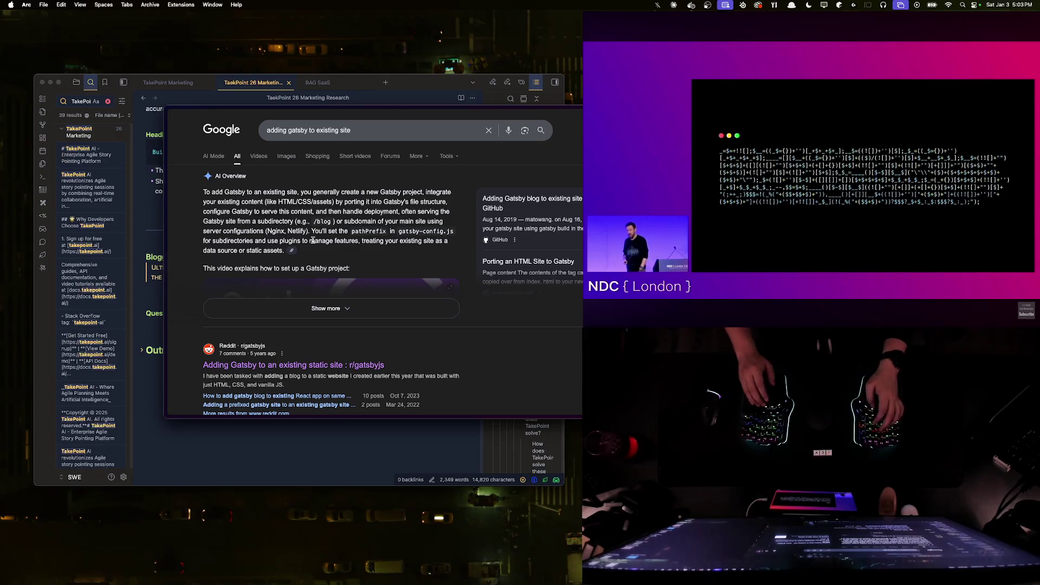
pyautogui.hotkey('ctrl', 'Right')
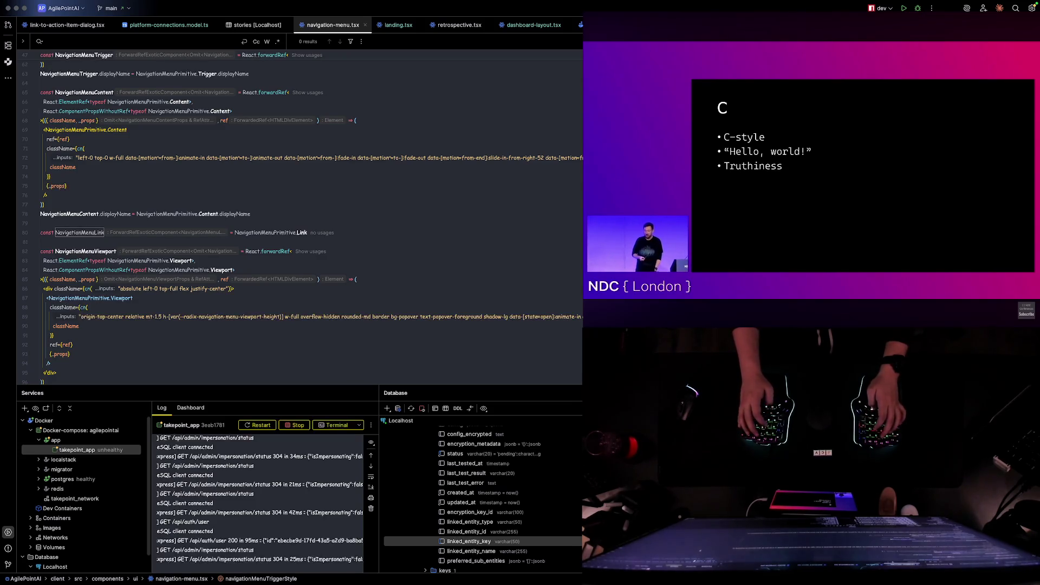
pyautogui.press('super+Tab')
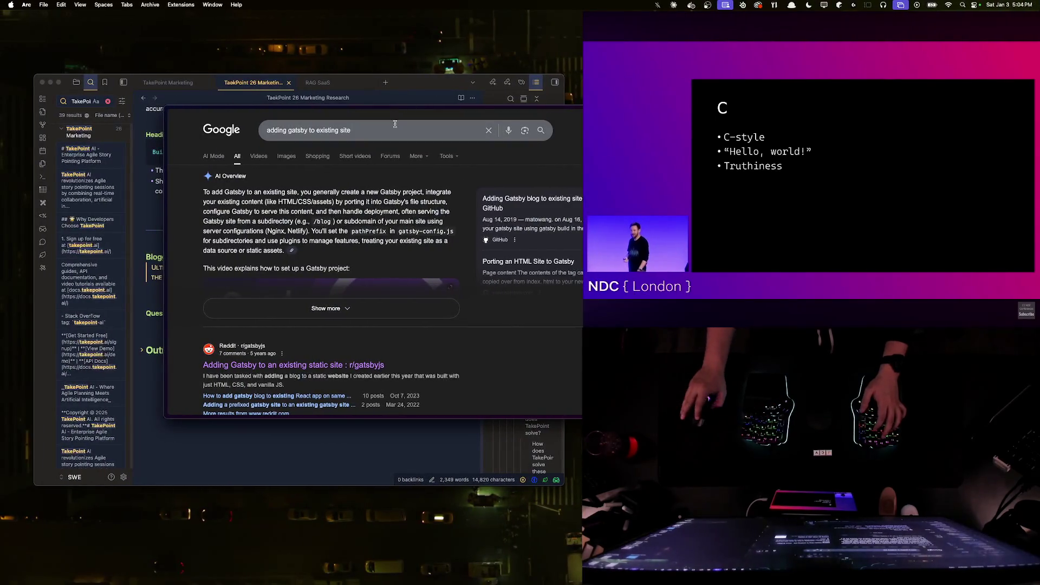
pyautogui.click(396, 125)
# - Search Google comparing an independent blog with building one in-app, then go back to the Gatsby results
pyautogui.press('super+a')
pyautogui.write('indep')
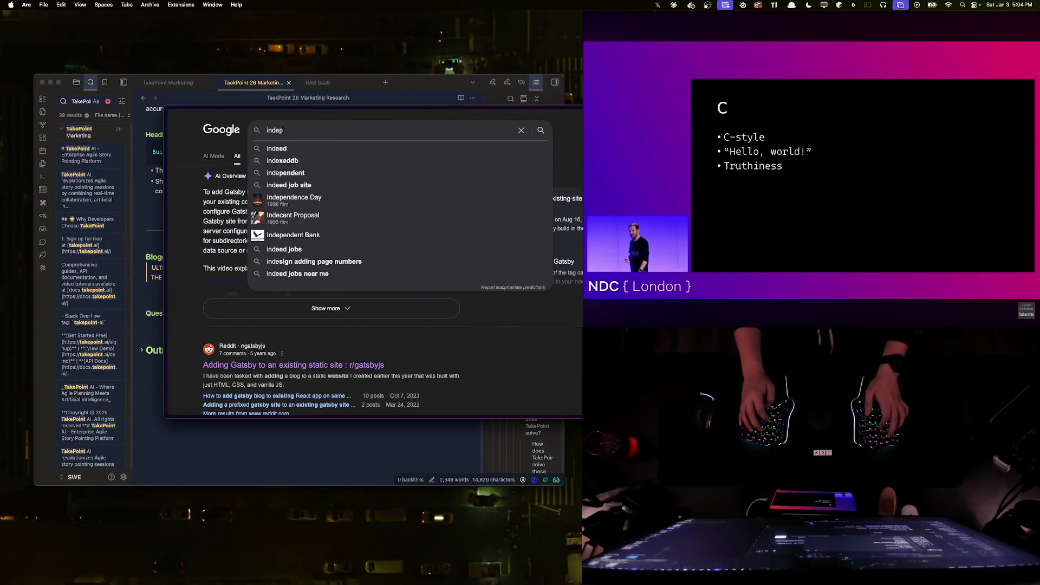
pyautogui.write('dent blog or ')
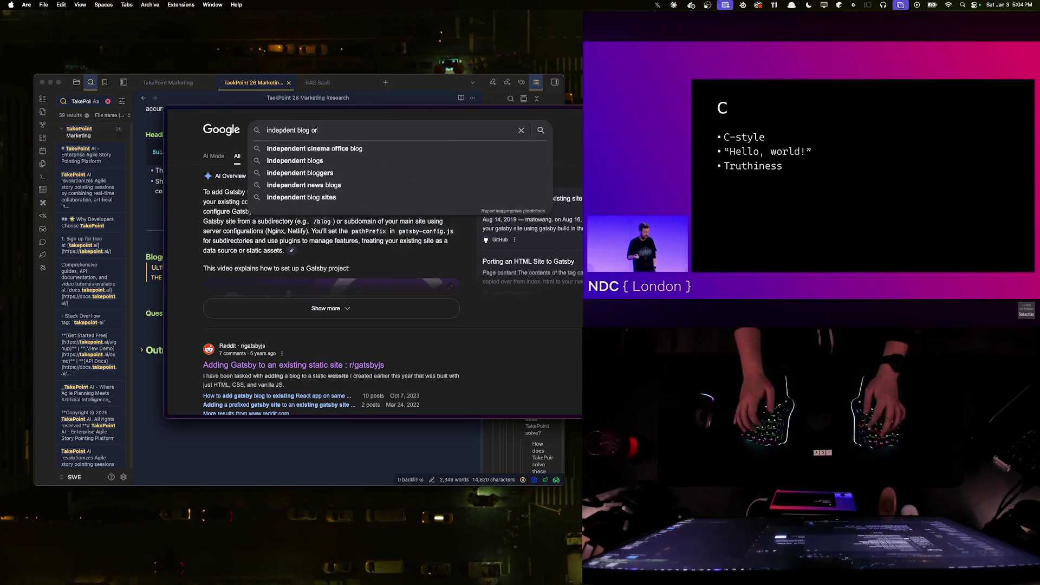
pyautogui.write('build in app')
pyautogui.press('Return')
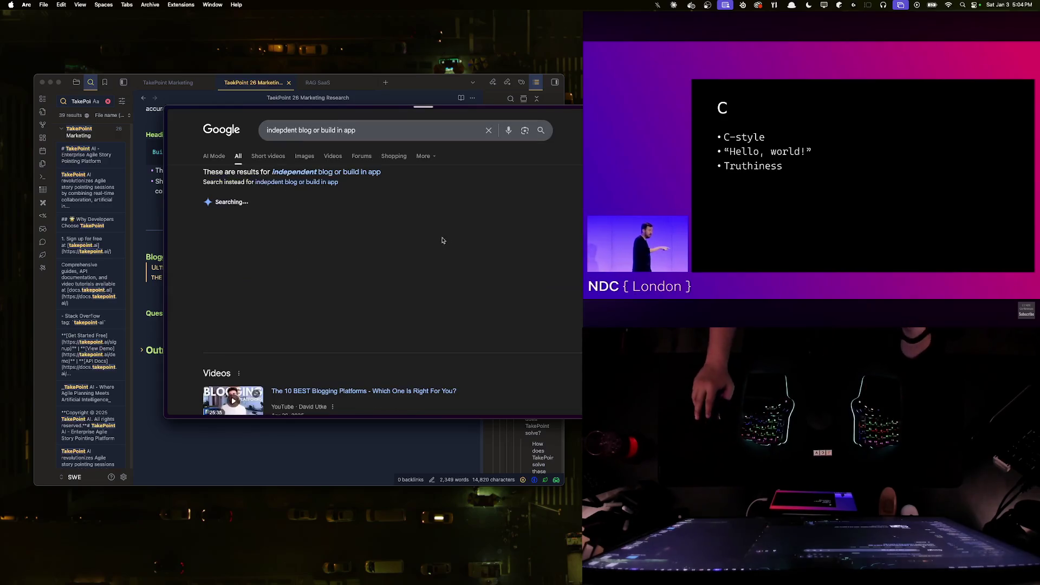
pyautogui.scroll(-10, 325, 337)
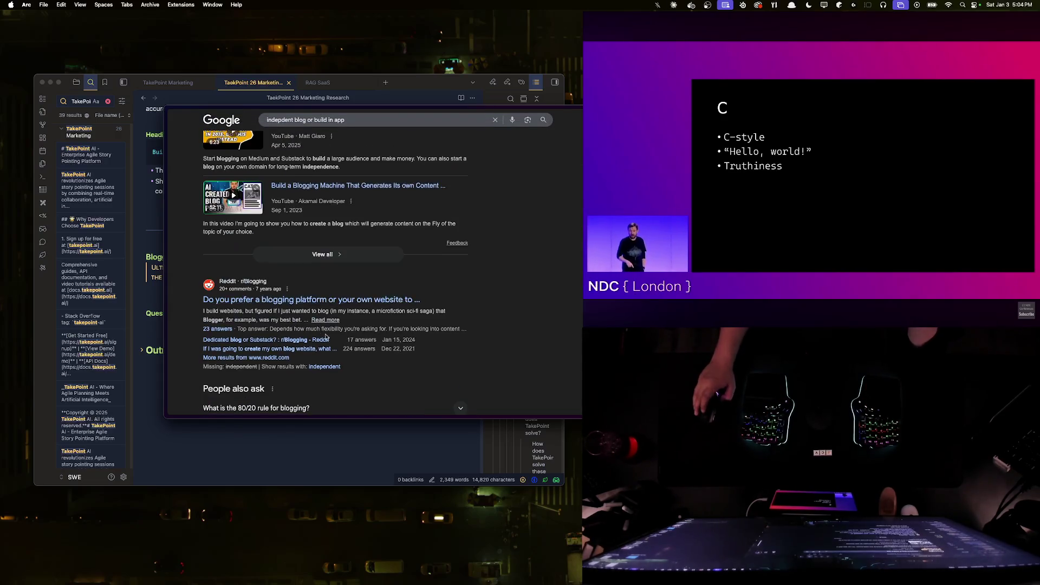
pyautogui.scroll(-3, 275, 303)
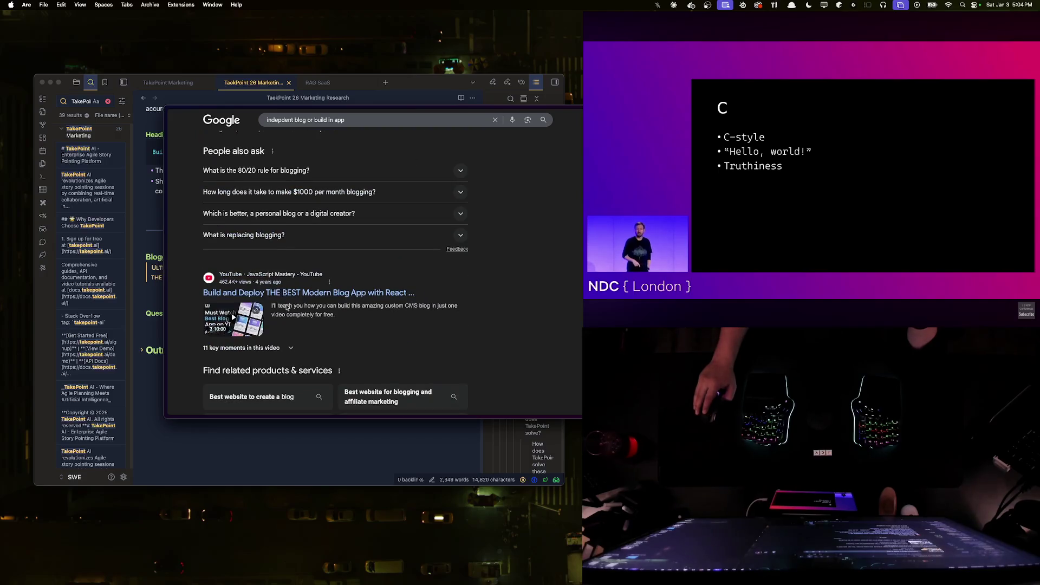
pyautogui.scroll(15, 367, 334)
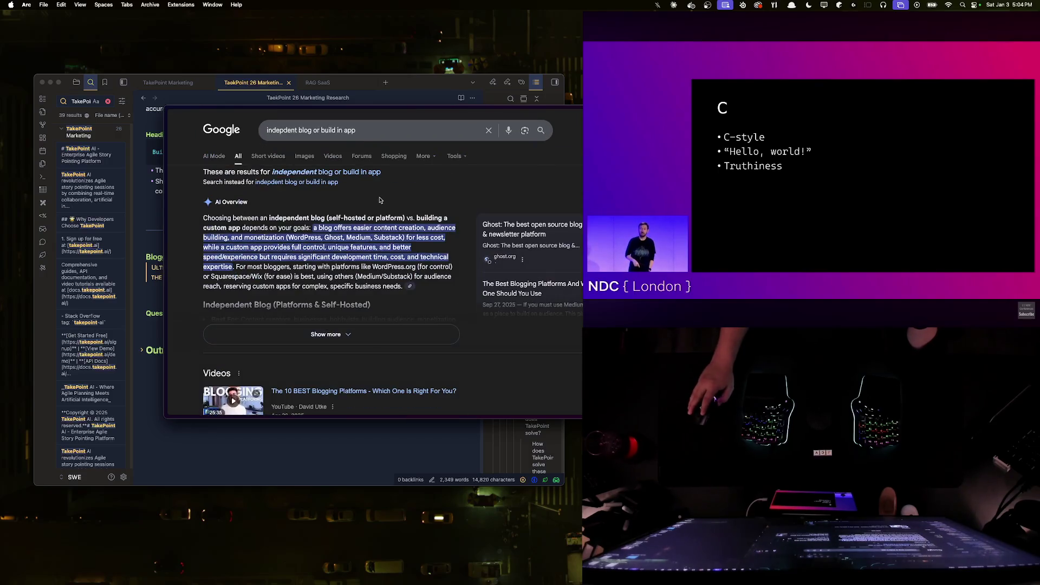
pyautogui.press('super+bracketleft')
# - Dismiss the search suggestions and bring up the Mission Control desktop overview
pyautogui.click(470, 131)
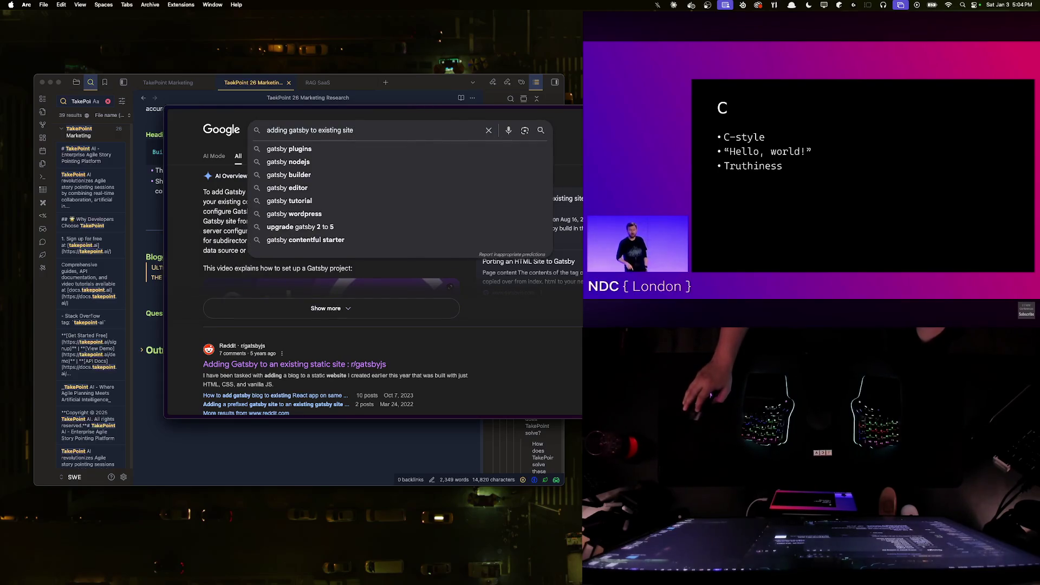
pyautogui.press('Escape')
pyautogui.hotkey('ctrl', 'Up')
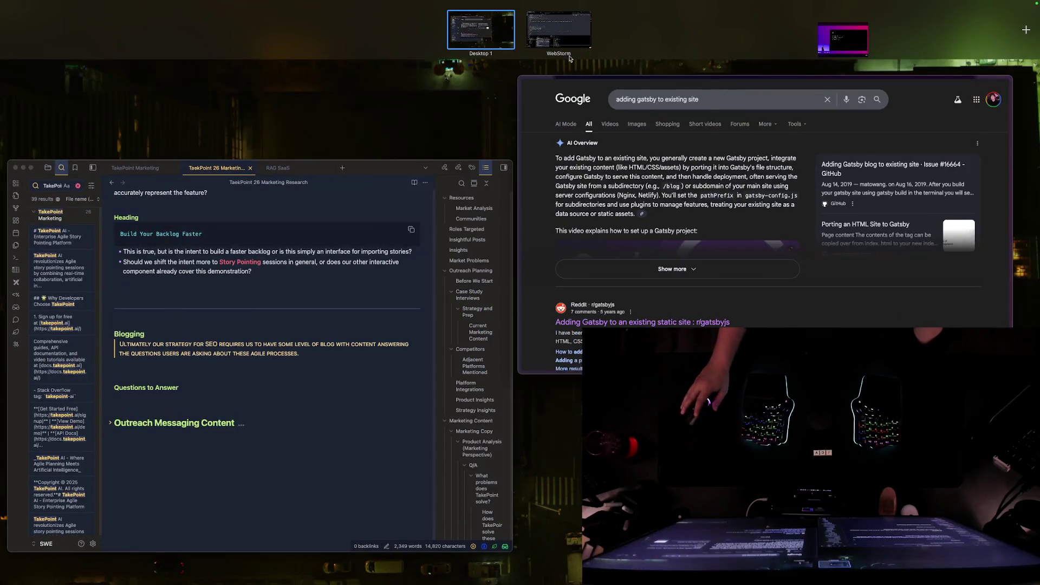
# - Switch to the WebStorm desktop from the Mission Control Spaces bar
pyautogui.click(570, 53)
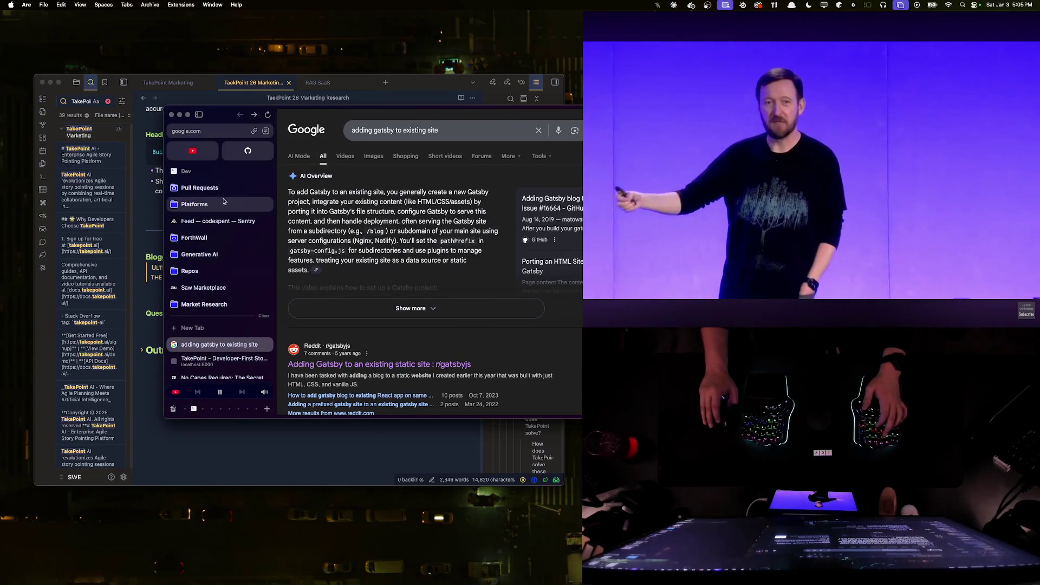
# - Close the Gatsby search tab so the TakePoint welcome page shows again
pyautogui.press('super+w')
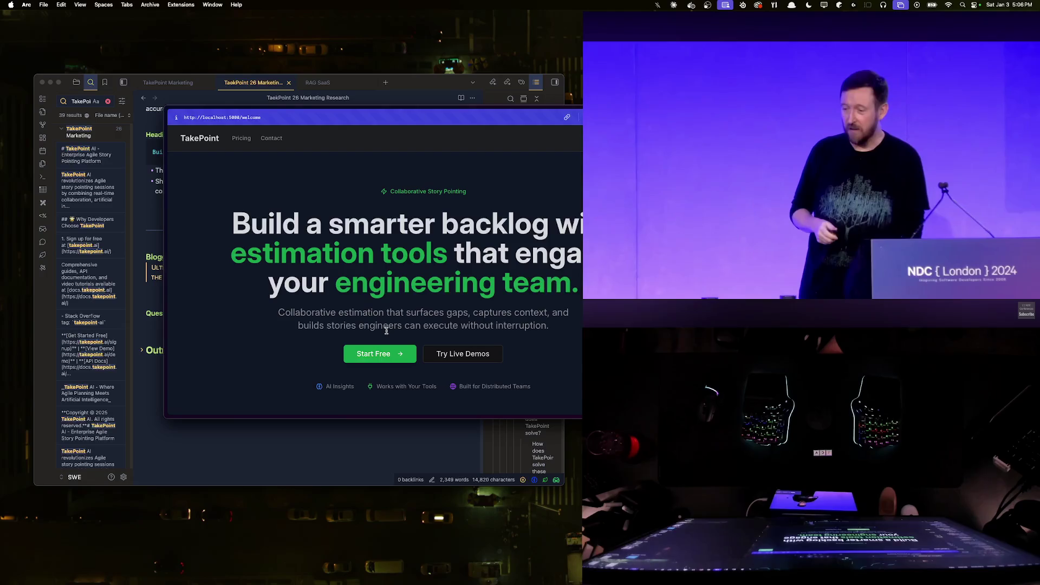
pyautogui.scroll(-10, 391, 328)
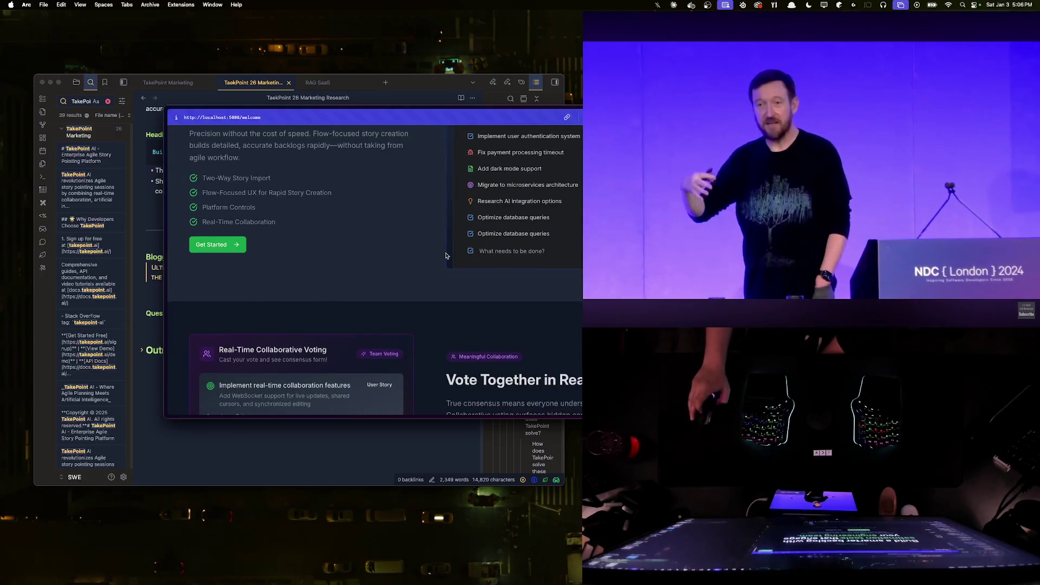
pyautogui.scroll(-10, 445, 257)
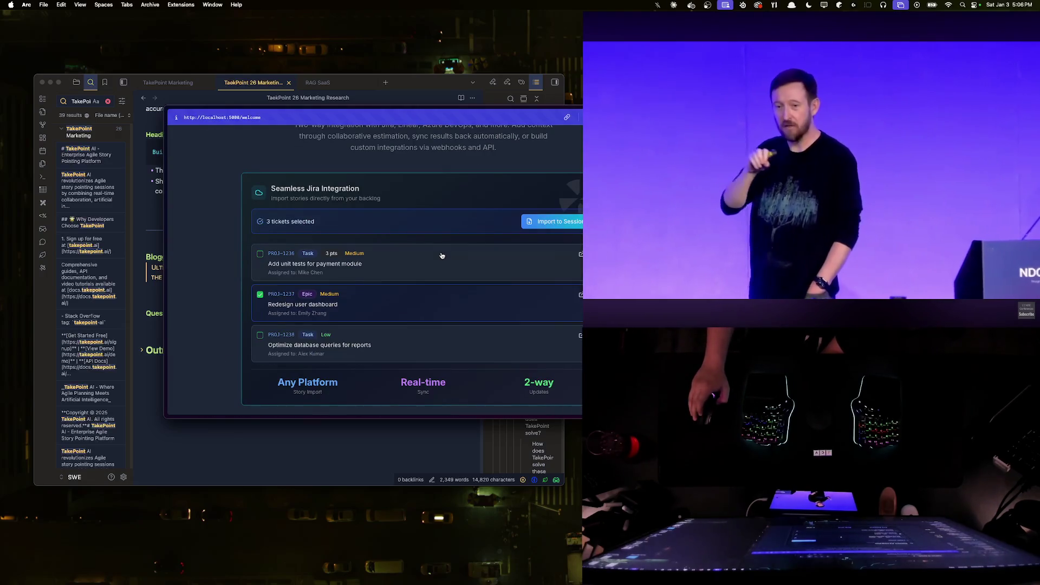
# - Switch from the Jira import page to the WebStorm desktop space via Mission Control
pyautogui.hotkey('ctrl', 'Up')
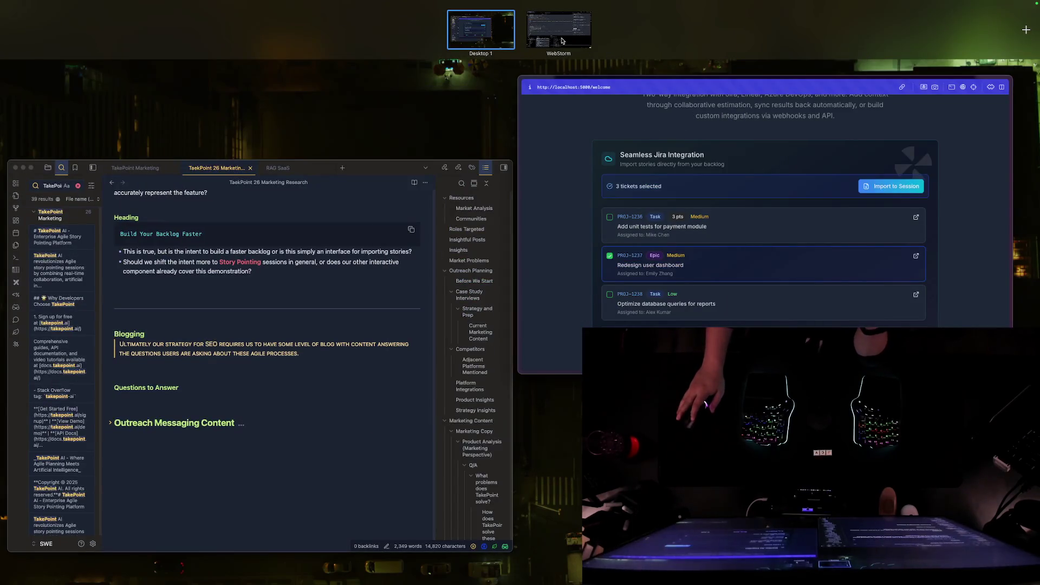
pyautogui.click(558, 30)
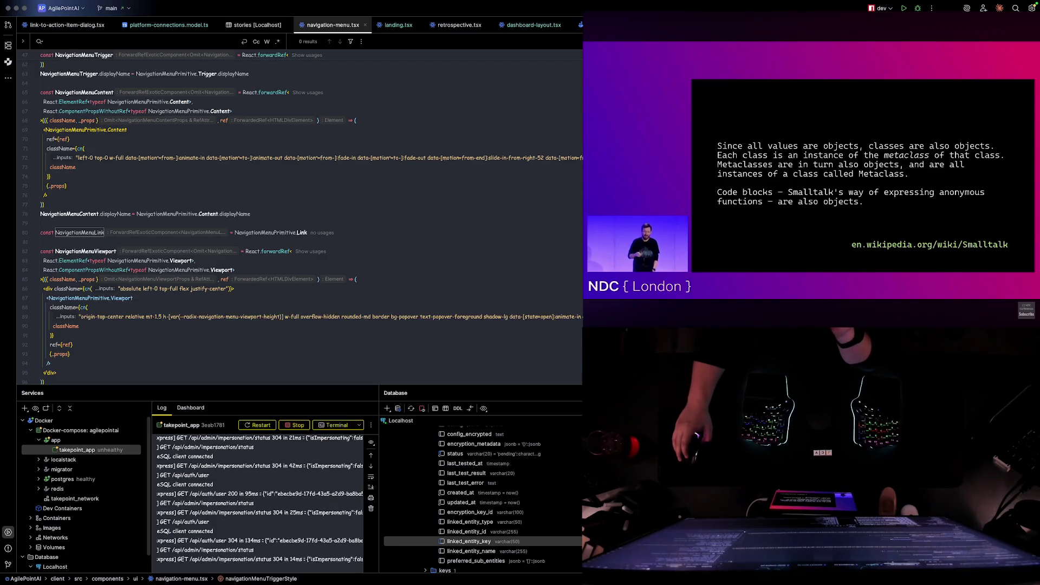
pyautogui.click(319, 221)
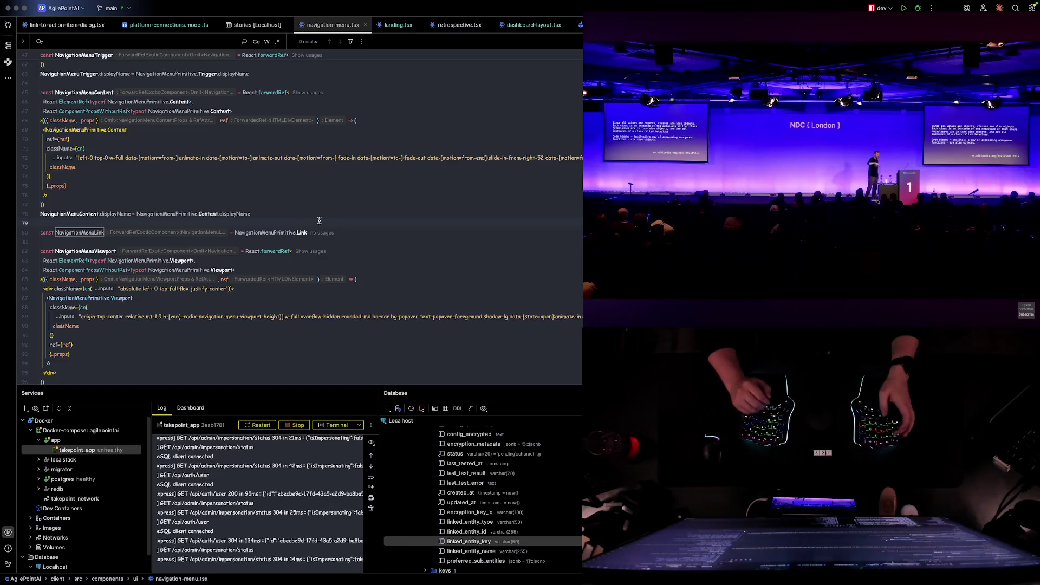
pyautogui.hotkey('ctrl', 'Left')
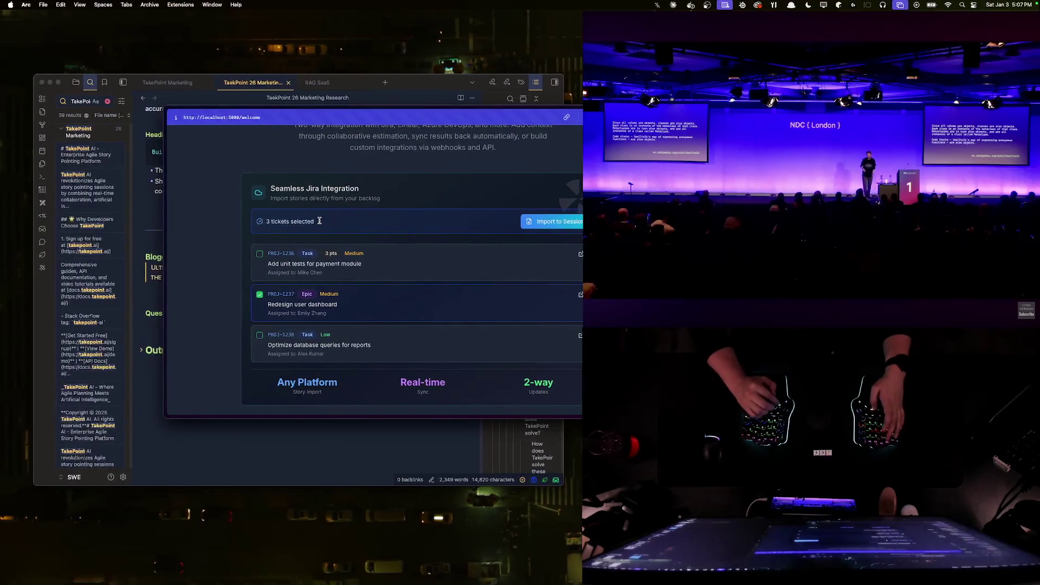
pyautogui.scroll(10, 418, 243)
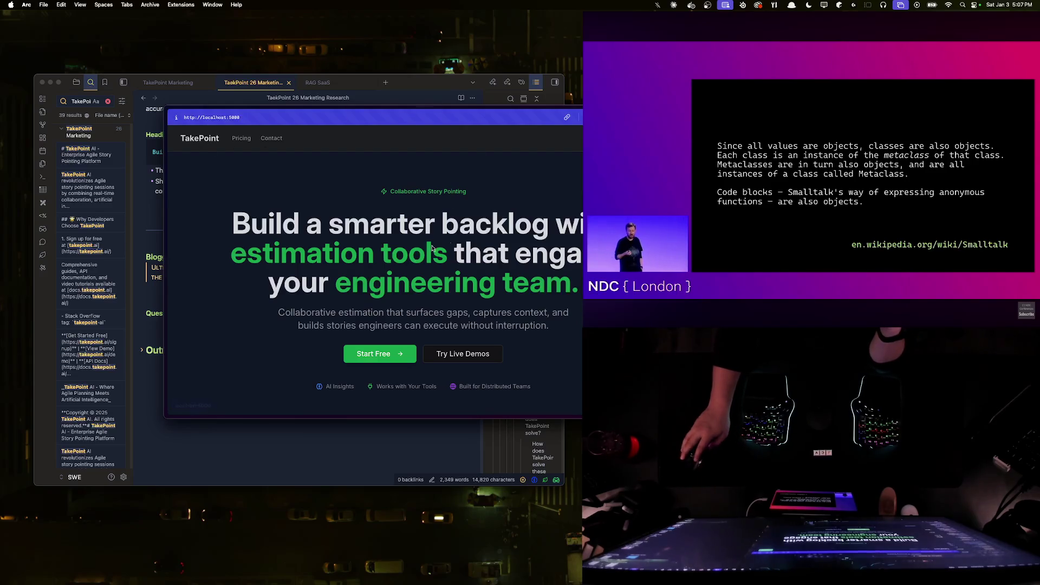
pyautogui.press('super+r')
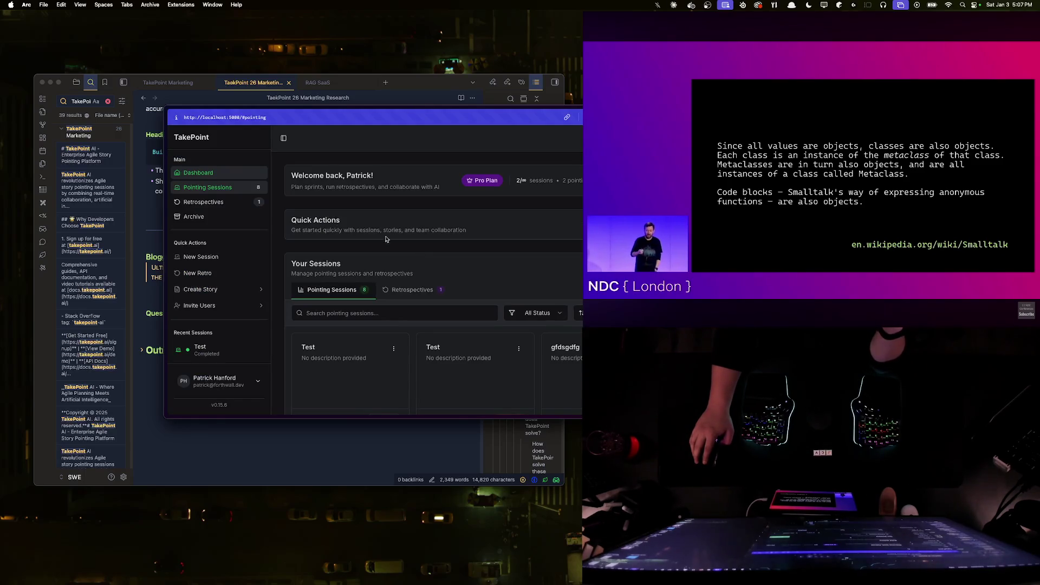
pyautogui.click(192, 137)
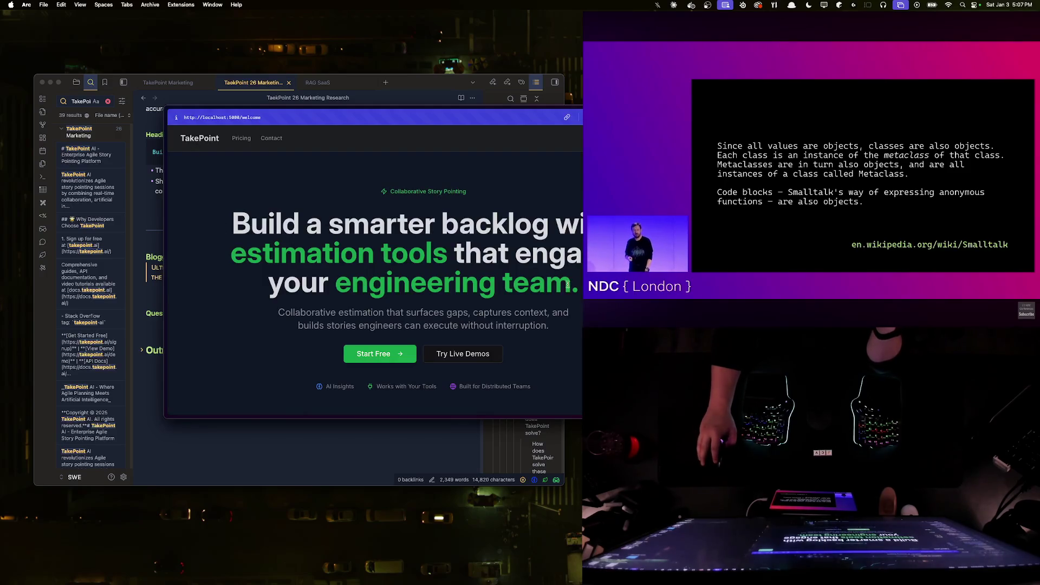
pyautogui.scroll(-10, 489, 284)
pyautogui.scroll(-10, 455, 281)
pyautogui.scroll(-10, 423, 275)
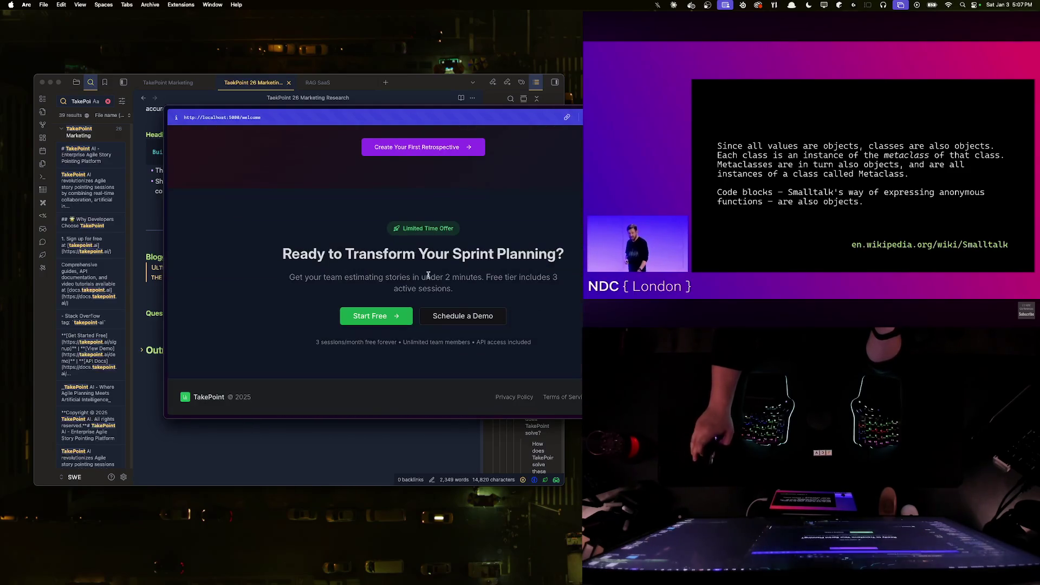
pyautogui.scroll(10, 537, 296)
pyautogui.scroll(10, 536, 292)
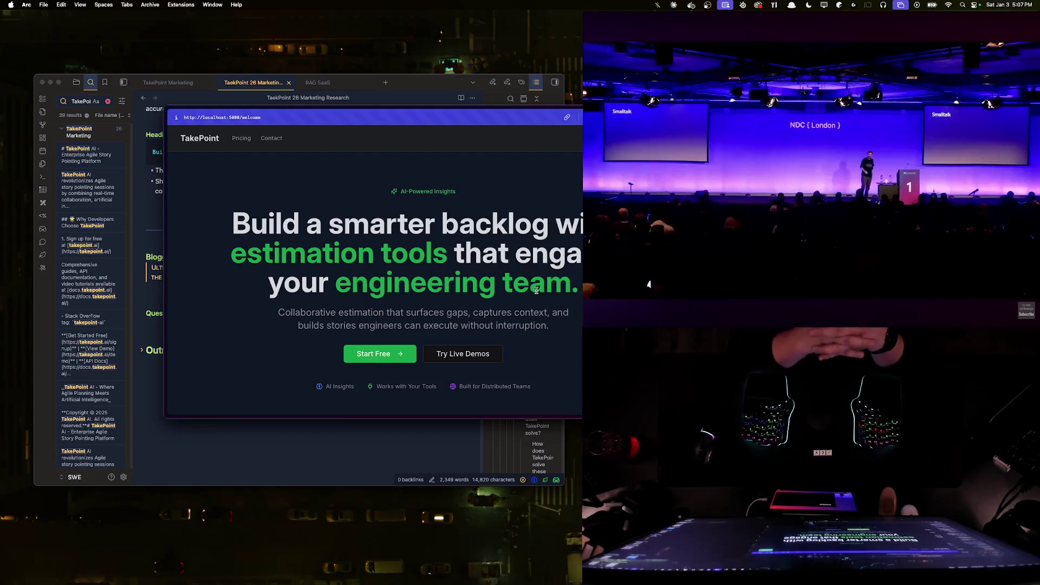
pyautogui.hotkey('ctrl', 'Right')
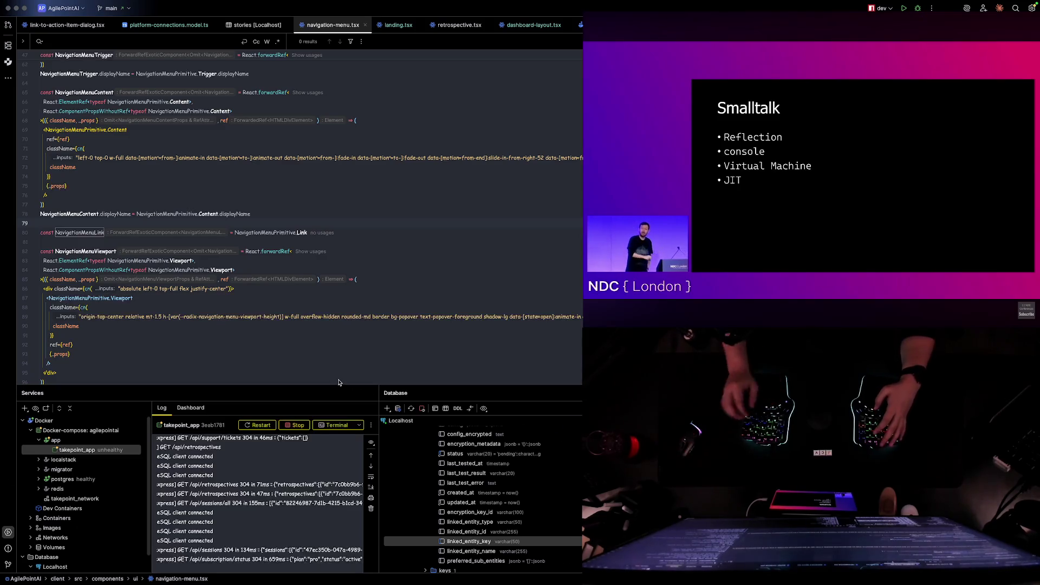
# - Switch to the browser desktop and begin a new web search
pyautogui.press('super+Tab')
pyautogui.scroll(-10, 320, 254)
pyautogui.scroll(10, 319, 255)
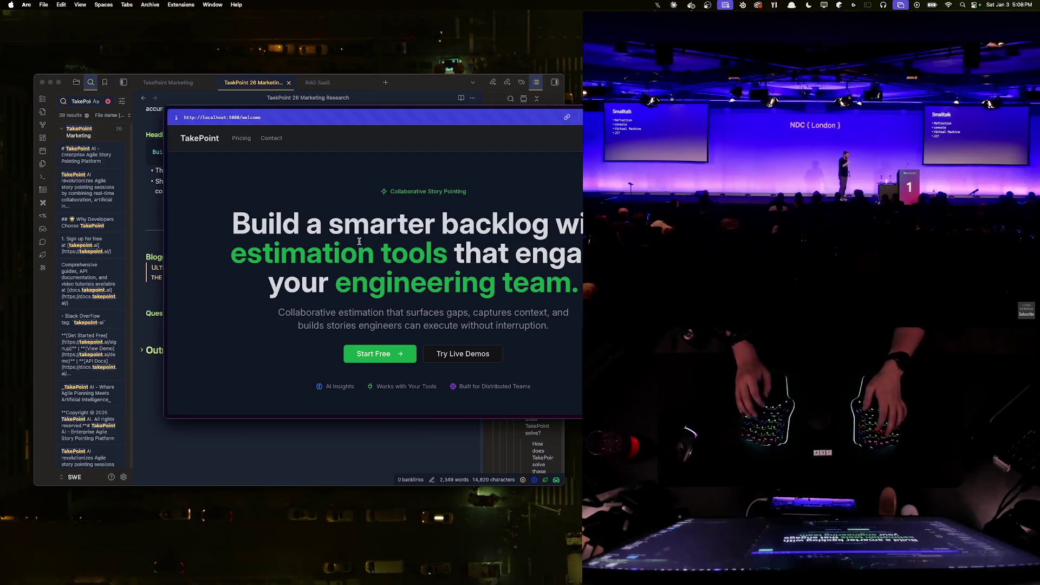
pyautogui.press('super+t')
pyautogui.write('astro js')
# - Search for Astro, browse the astro.build homepage, then return to the notes and code editor space
pyautogui.press('Return')
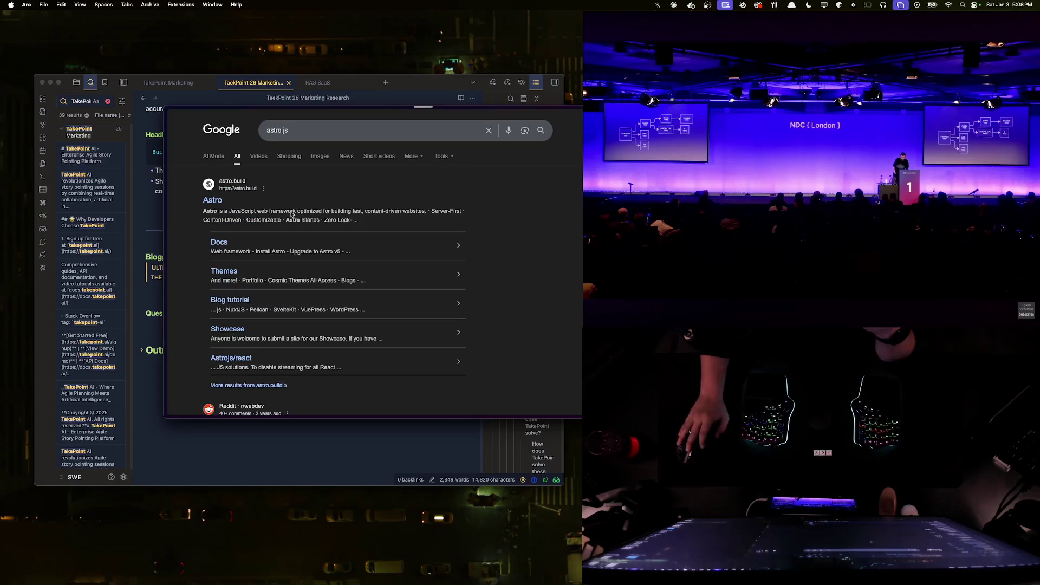
pyautogui.click(436, 263)
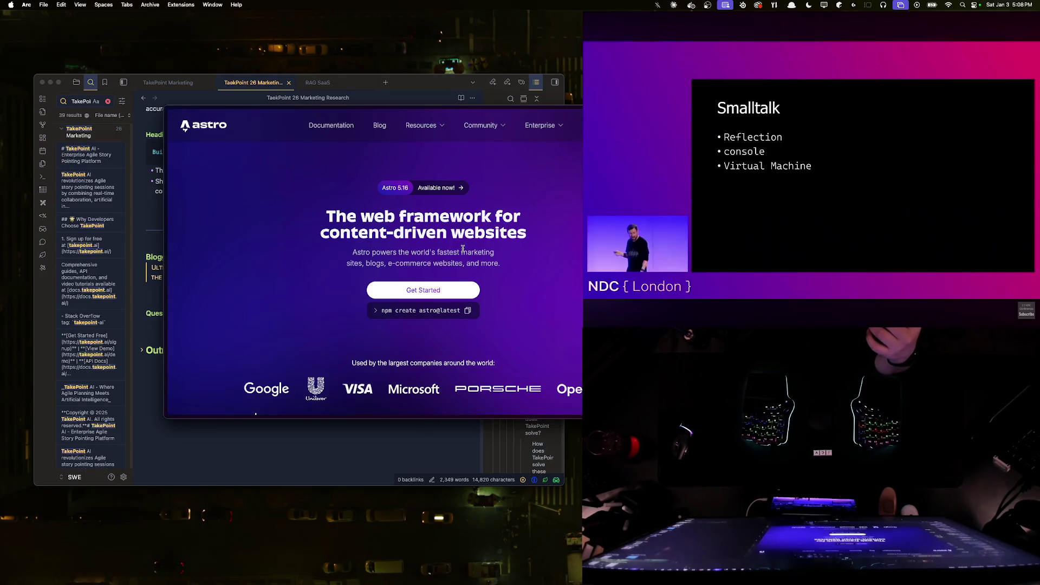
pyautogui.scroll(-3, 464, 249)
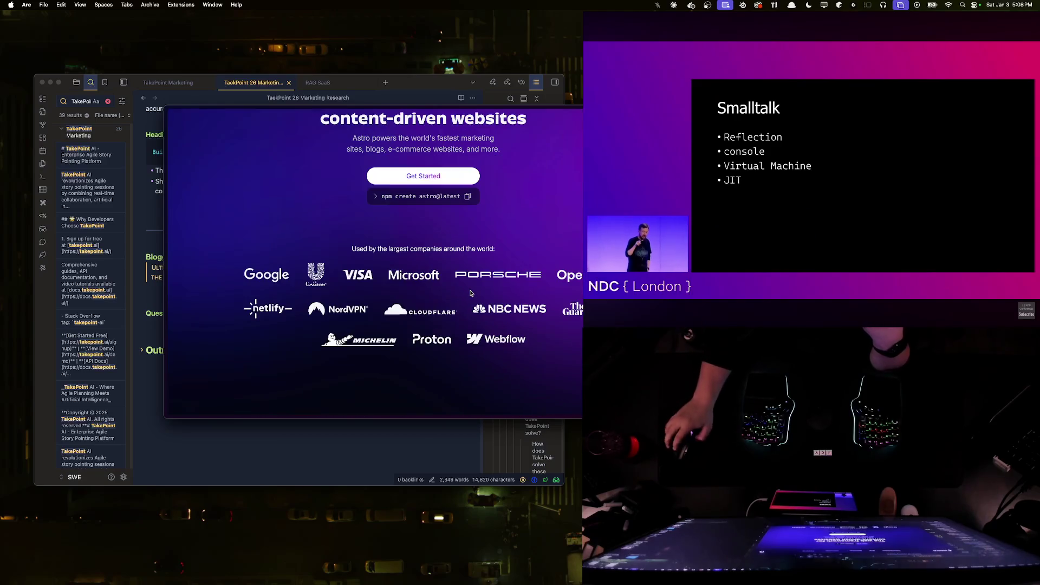
pyautogui.scroll(-5, 467, 280)
pyautogui.scroll(1, 467, 280)
pyautogui.scroll(2, 467, 280)
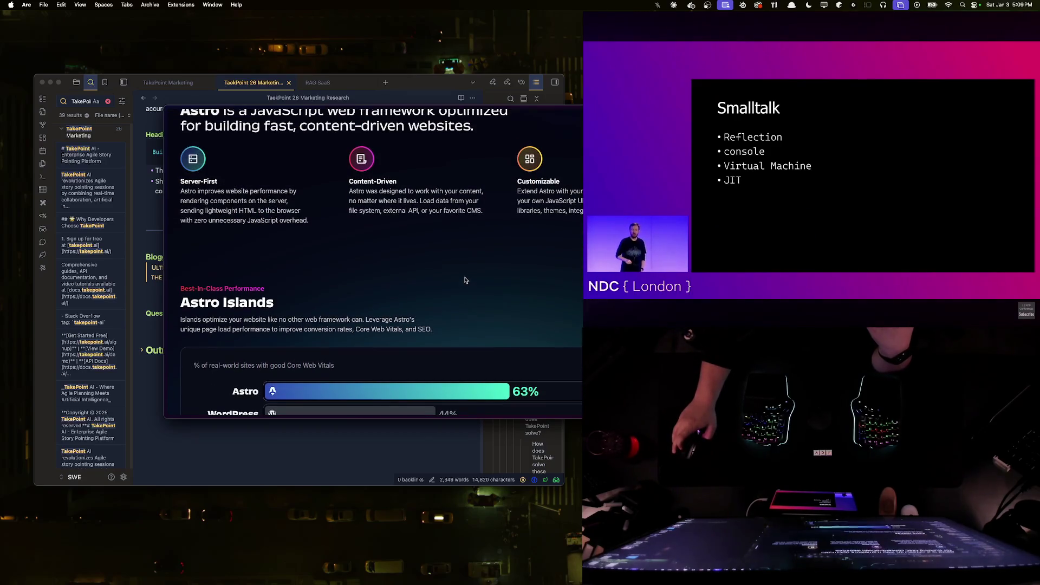
pyautogui.scroll(2, 466, 279)
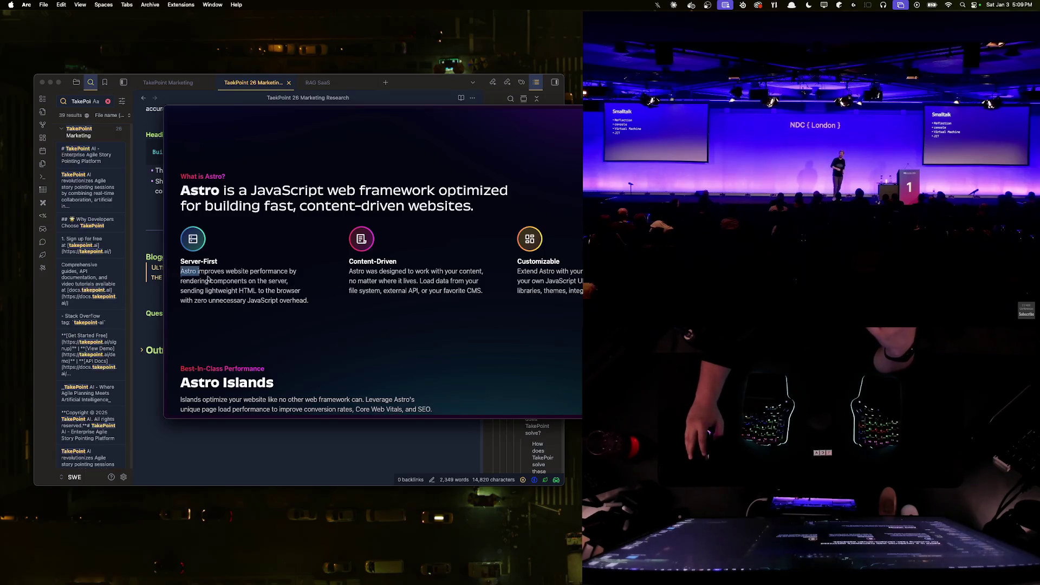
pyautogui.scroll(-3, 301, 315)
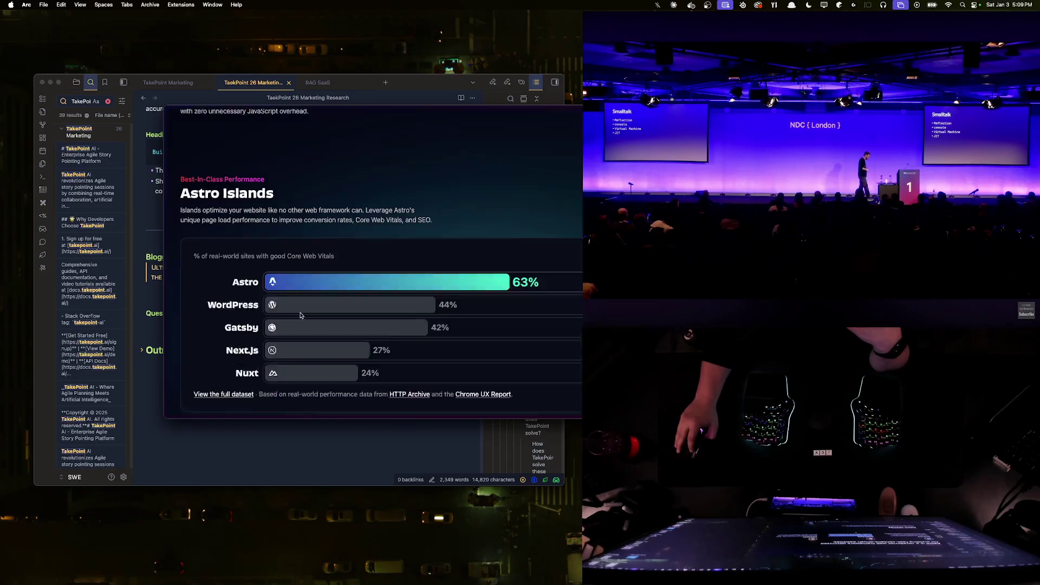
pyautogui.scroll(-4, 300, 316)
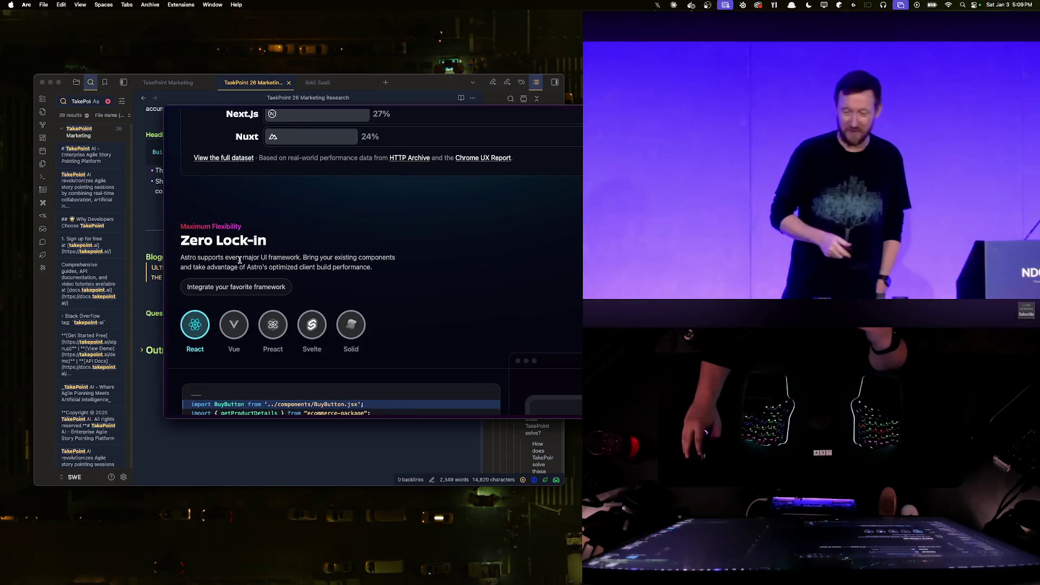
pyautogui.scroll(-3, 326, 272)
pyautogui.scroll(-1, 325, 272)
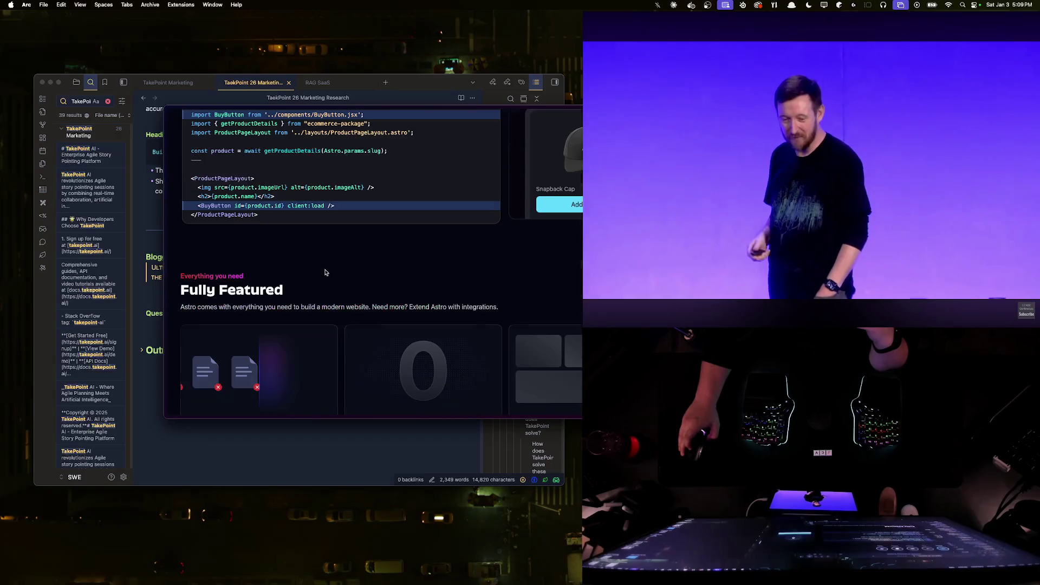
pyautogui.scroll(-3, 323, 272)
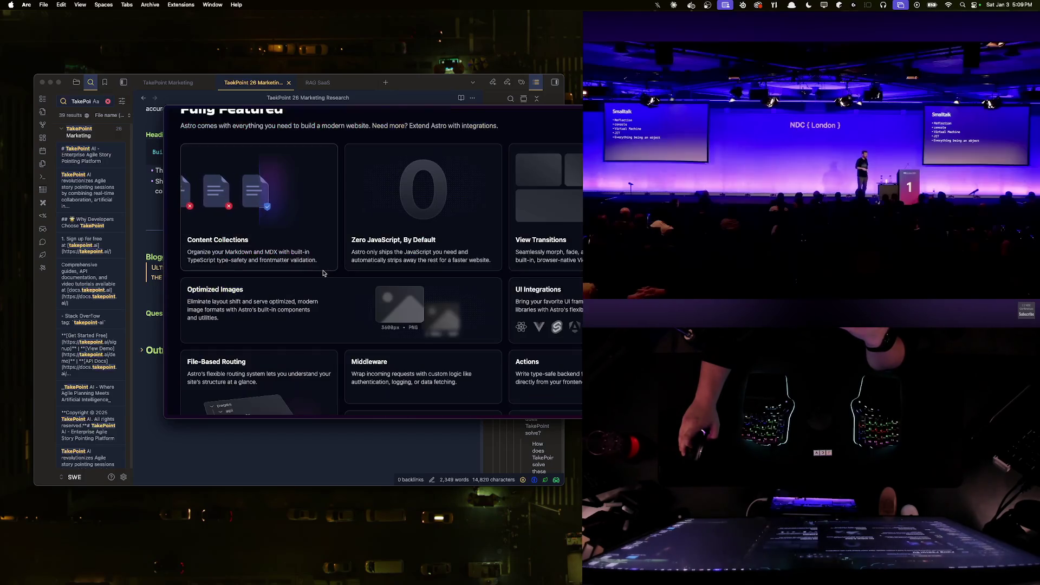
pyautogui.scroll(15, 333, 268)
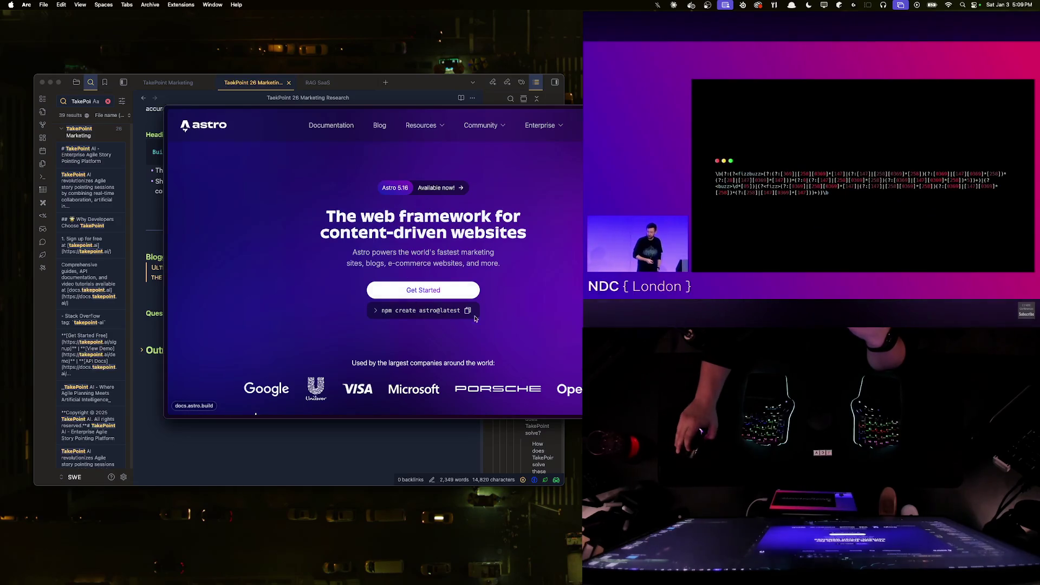
pyautogui.click(425, 87)
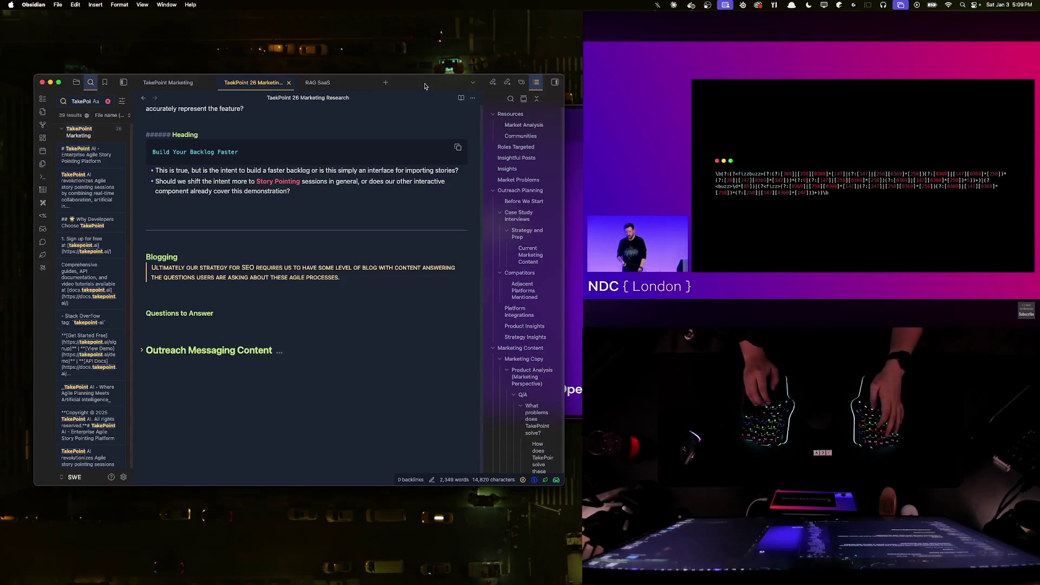
pyautogui.press('super+Tab')
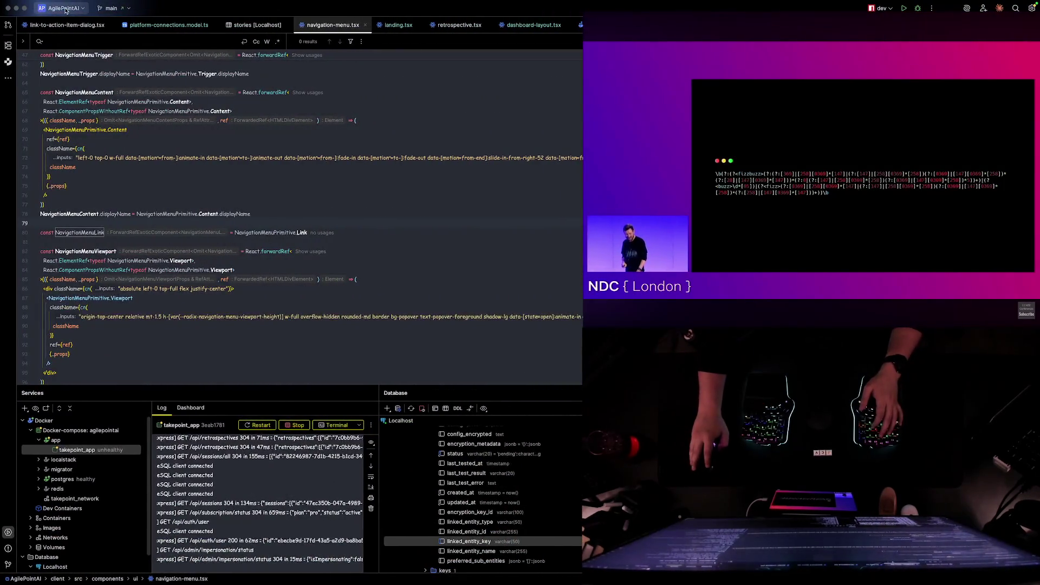
# - Start a new WebStorm project, edit its location and choose TypeScript as the language
pyautogui.click(61, 7)
pyautogui.click(65, 30)
pyautogui.click(521, 194)
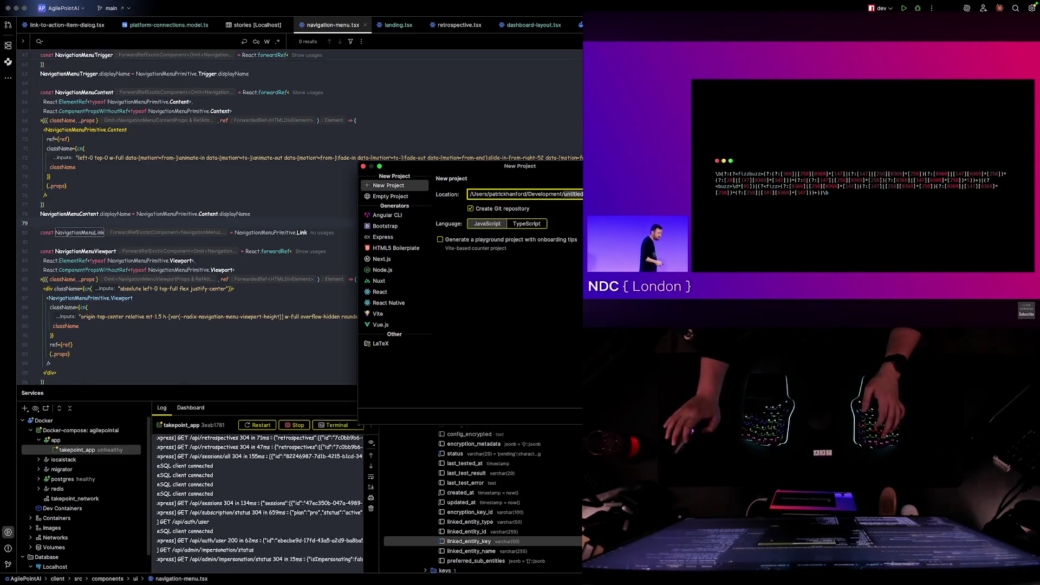
pyautogui.write('TakePo')
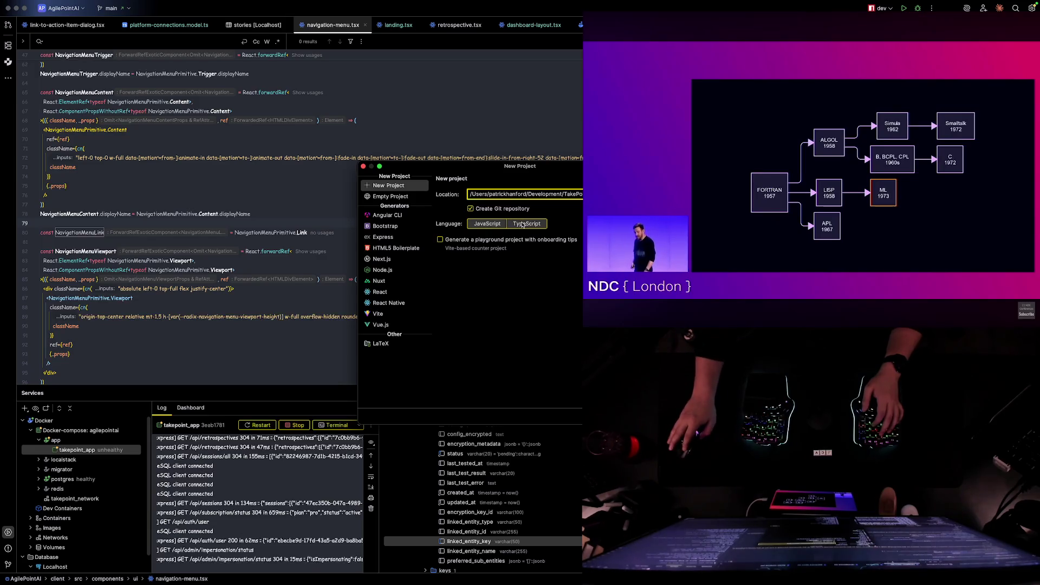
pyautogui.click(482, 225)
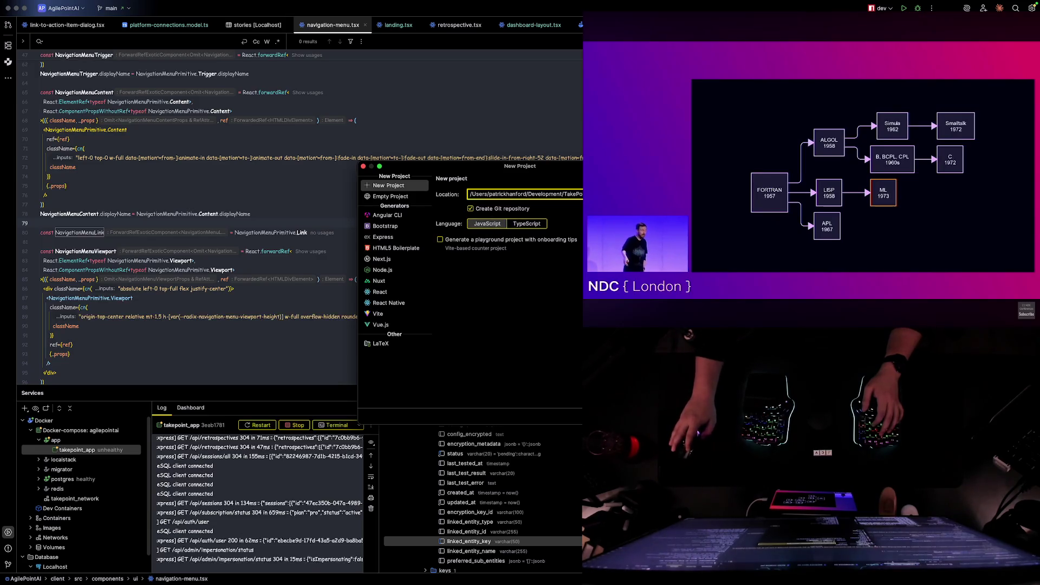
pyautogui.click(538, 225)
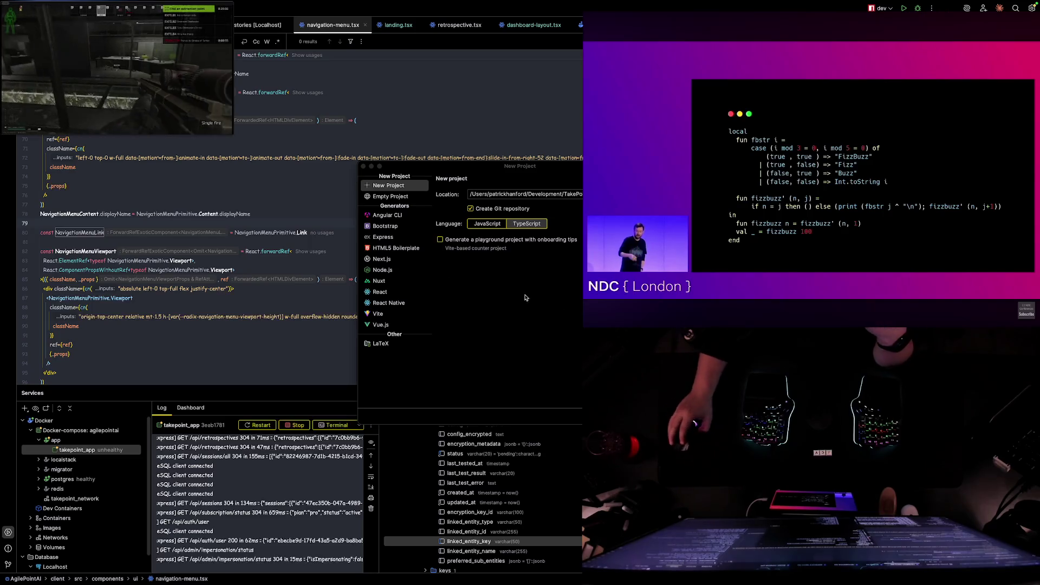
pyautogui.press('Right')
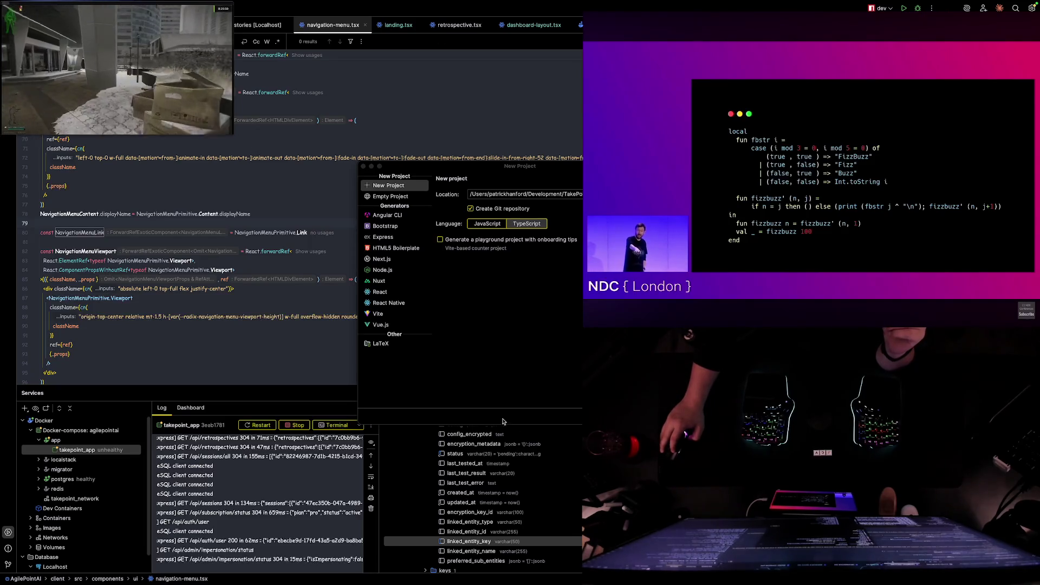
# - Cancel the new project setup and return to the notes desktop space
pyautogui.click(363, 166)
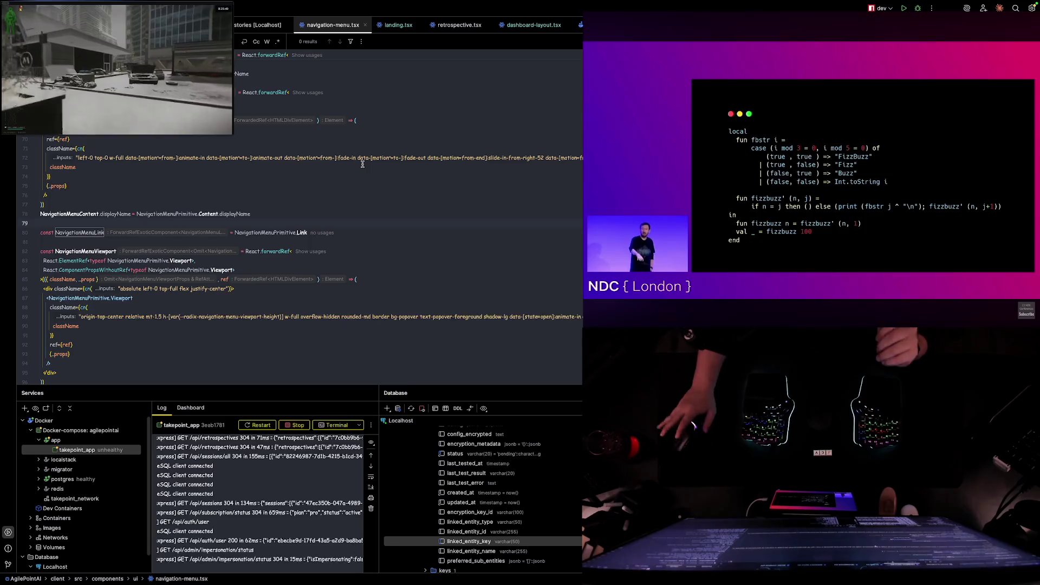
pyautogui.hotkey('ctrl', 'Left')
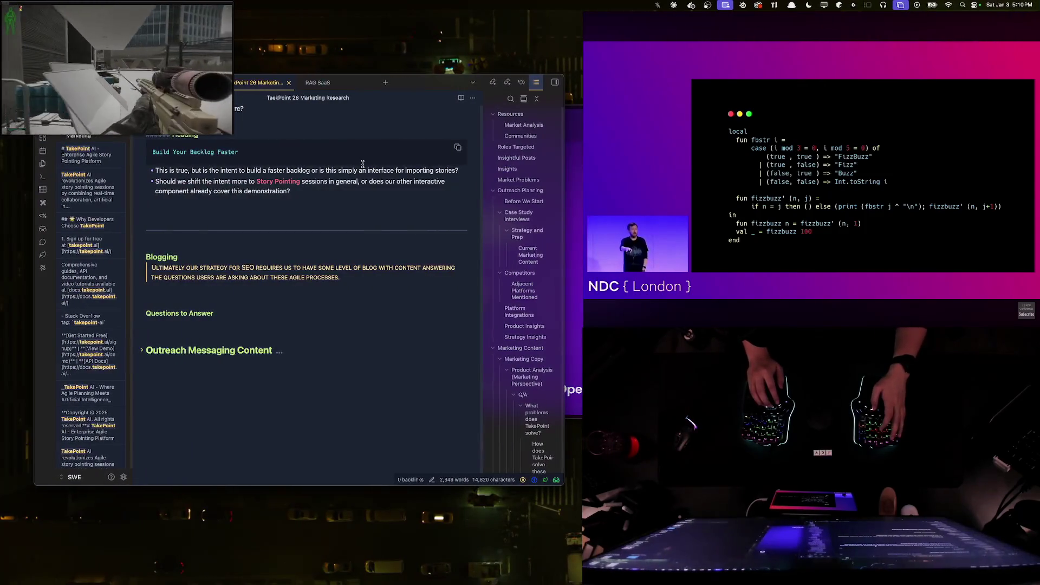
# - Bring the Astro homepage forward and view the Vue framework code sample
pyautogui.press('super+Tab')
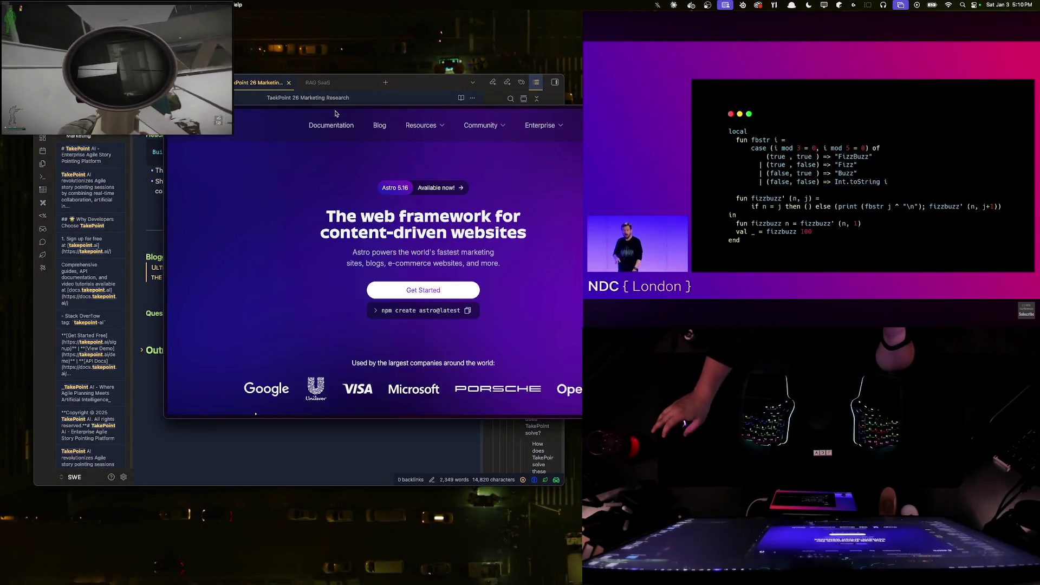
pyautogui.scroll(-3, 429, 251)
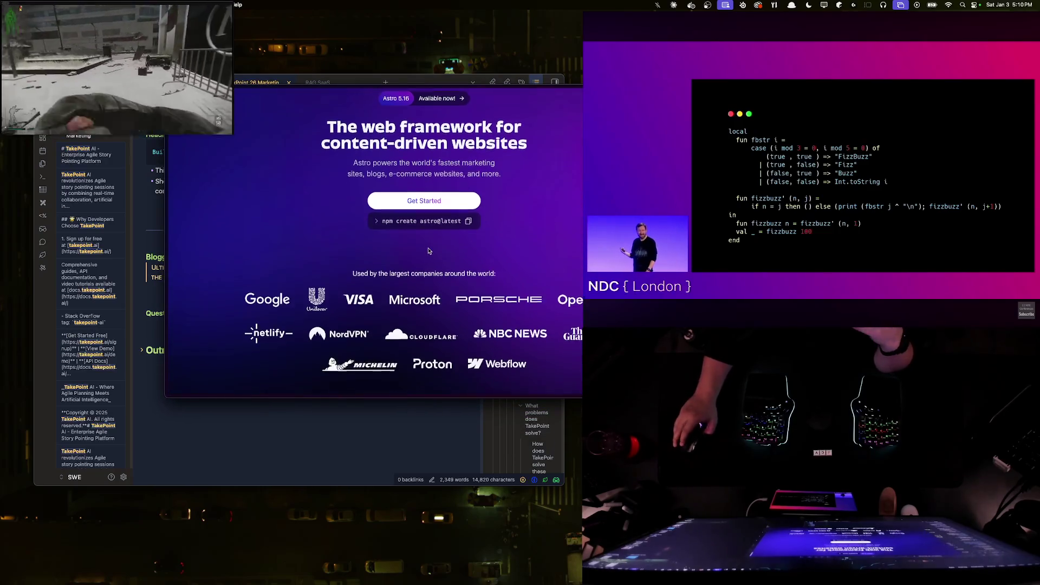
pyautogui.scroll(-5, 428, 251)
pyautogui.scroll(-5, 429, 251)
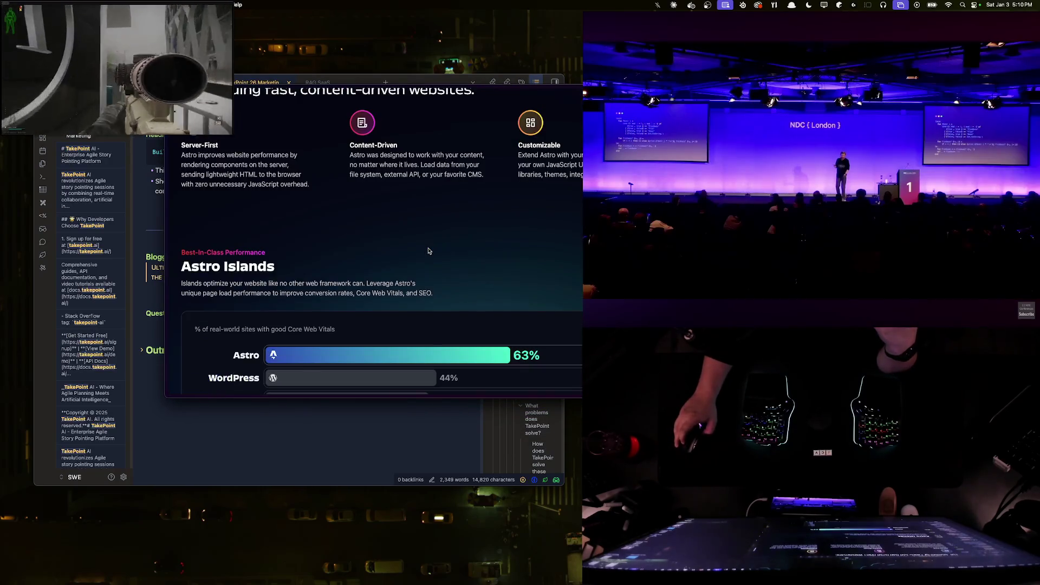
pyautogui.scroll(-5, 429, 250)
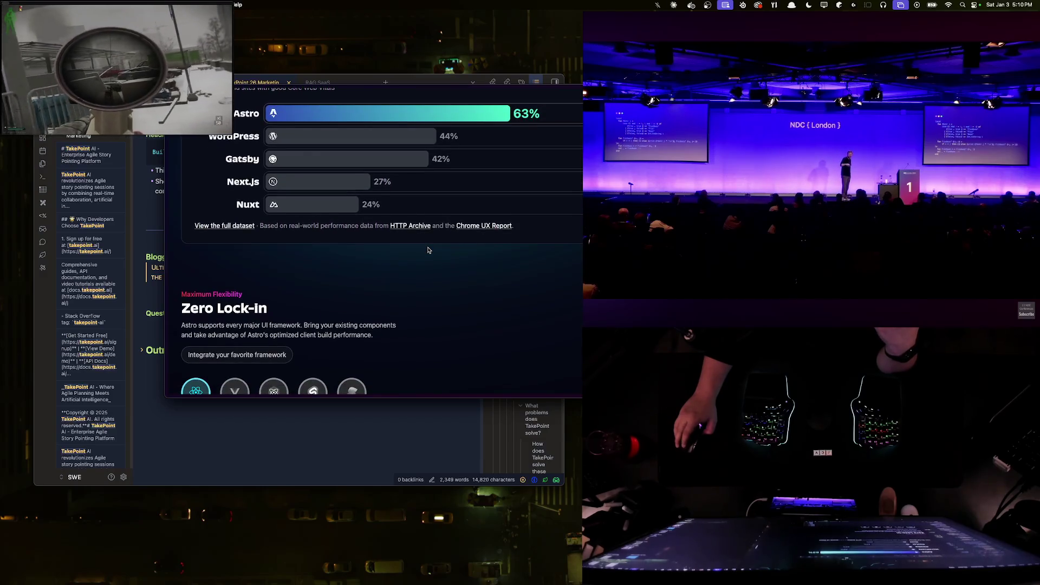
pyautogui.scroll(-2, 429, 250)
pyautogui.scroll(-3, 428, 250)
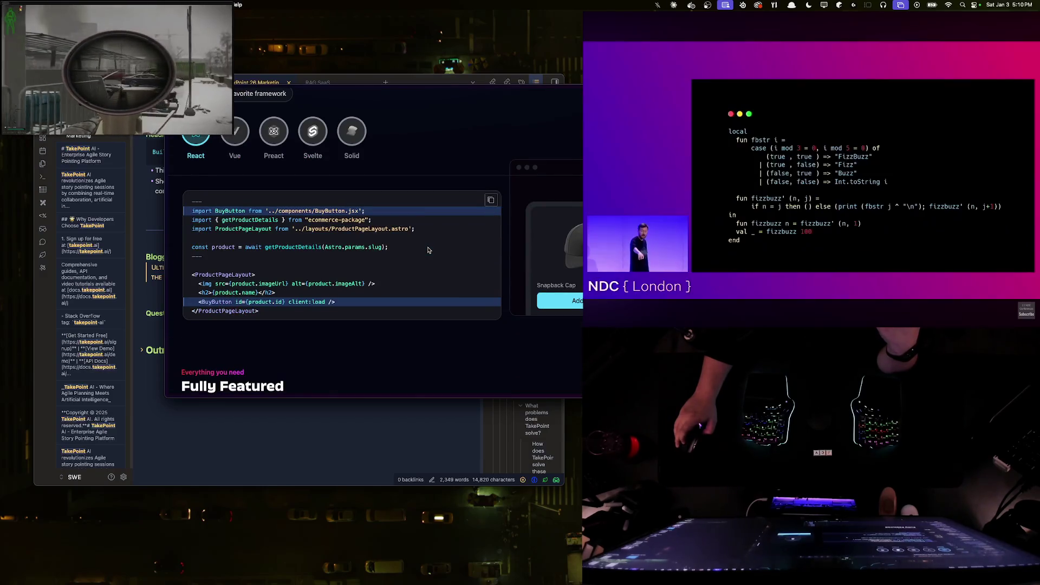
pyautogui.scroll(1, 429, 251)
pyautogui.click(235, 151)
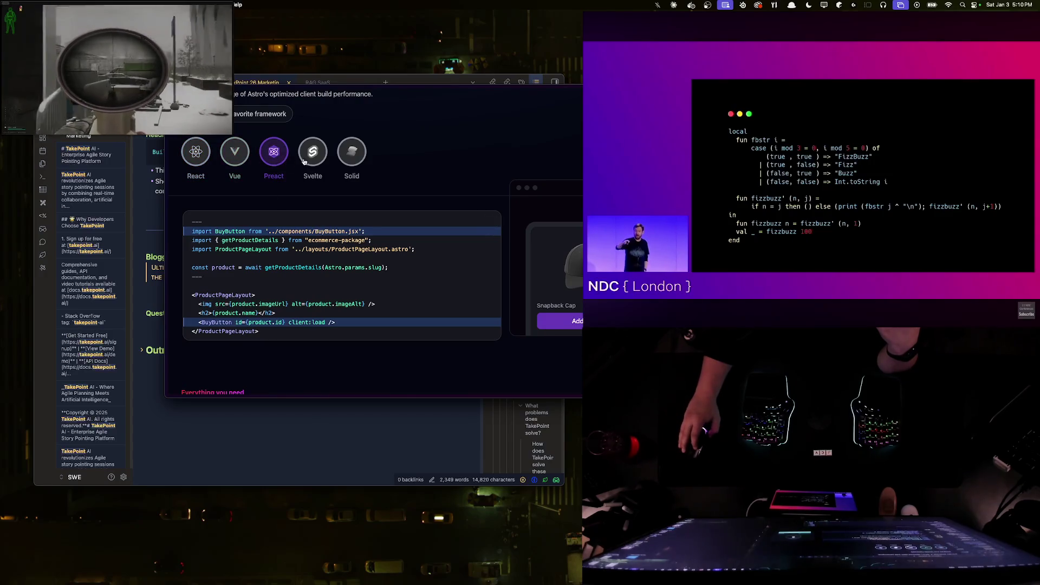
pyautogui.scroll(-3, 305, 233)
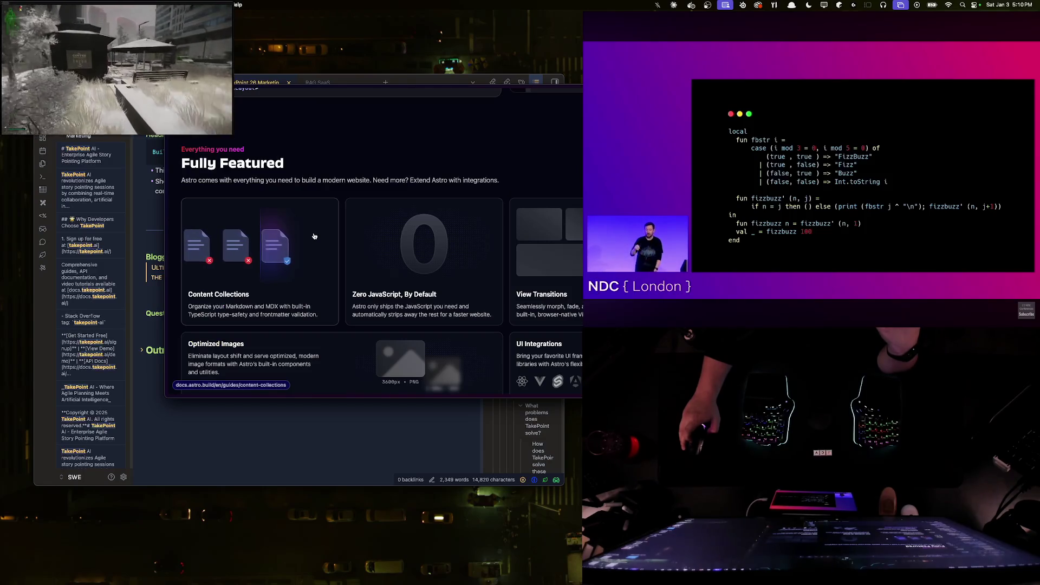
pyautogui.scroll(-5, 315, 235)
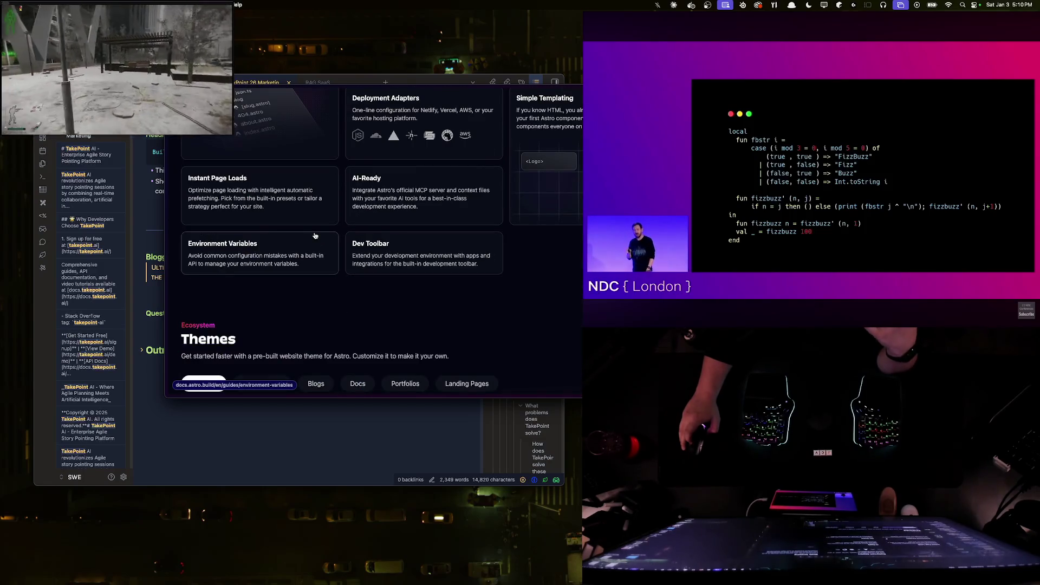
pyautogui.scroll(-3, 315, 236)
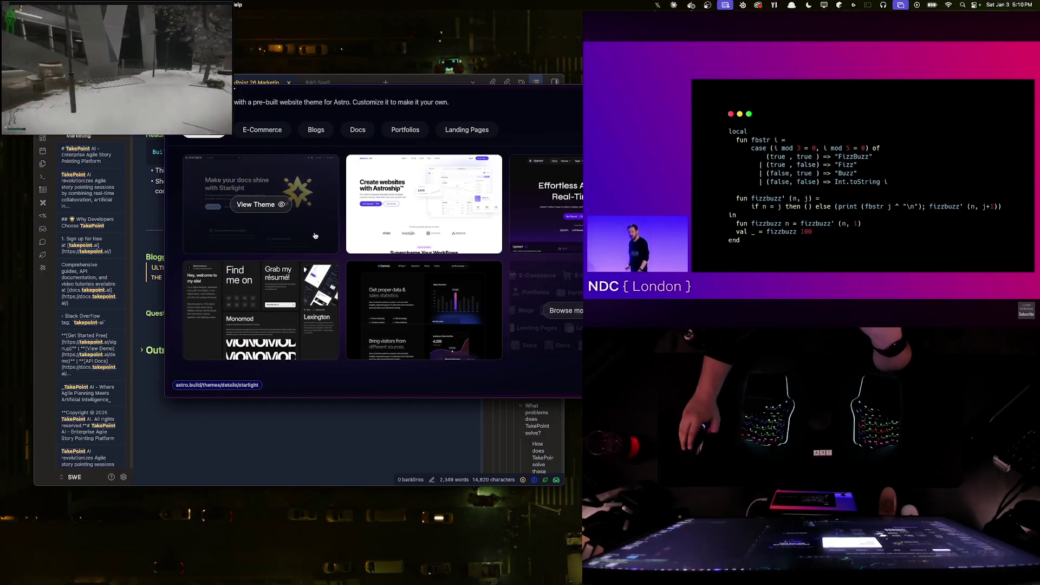
pyautogui.scroll(-5, 315, 237)
pyautogui.scroll(-2, 315, 236)
pyautogui.scroll(-5, 315, 237)
pyautogui.scroll(-5, 315, 235)
pyautogui.scroll(10, 315, 237)
pyautogui.scroll(10, 315, 235)
pyautogui.scroll(10, 315, 236)
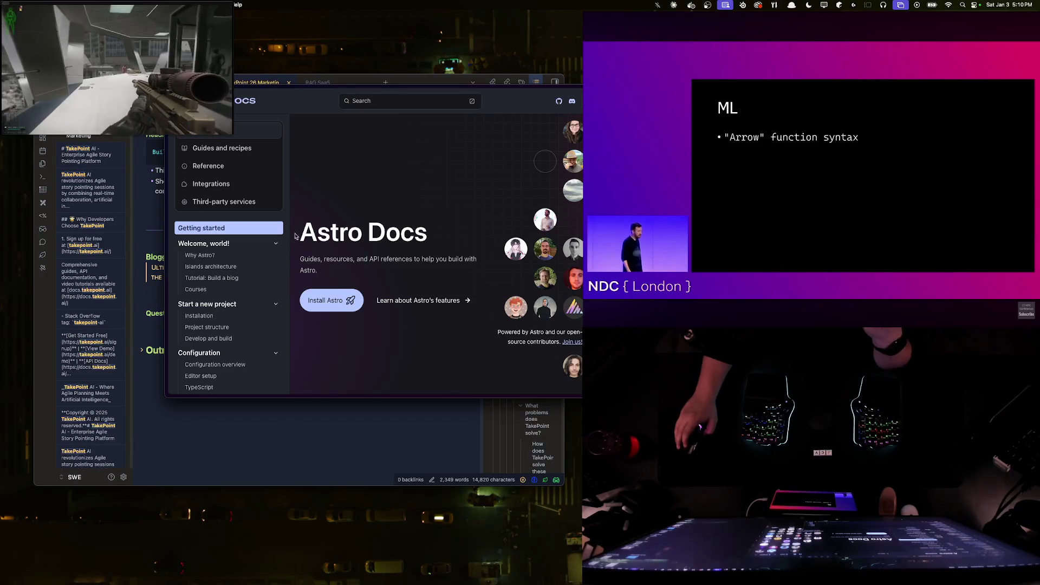
pyautogui.scroll(-1, 218, 265)
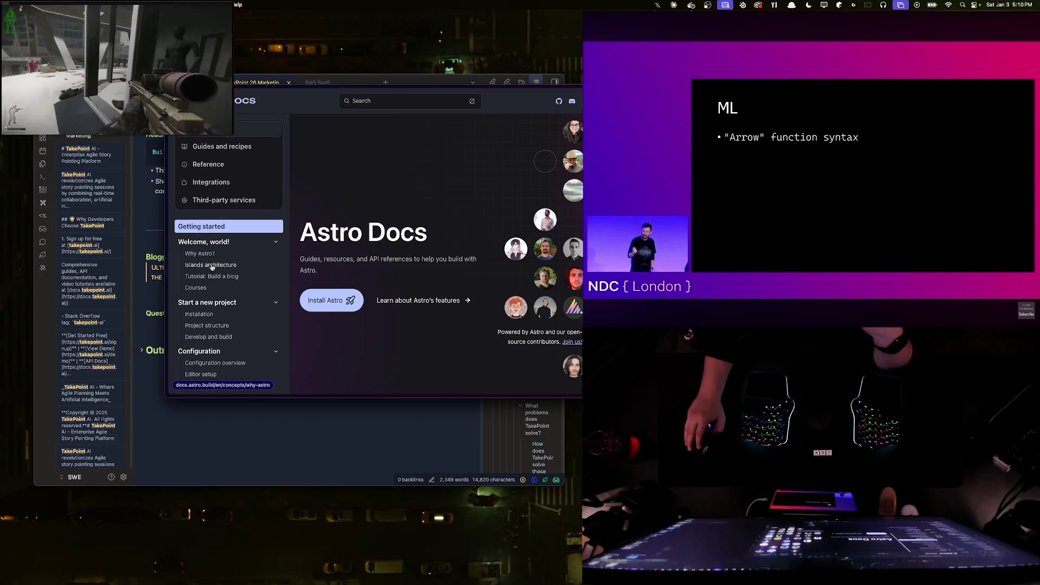
# - Read the Astro Docs project structure guide, then search 'astro installing project'
pyautogui.click(210, 326)
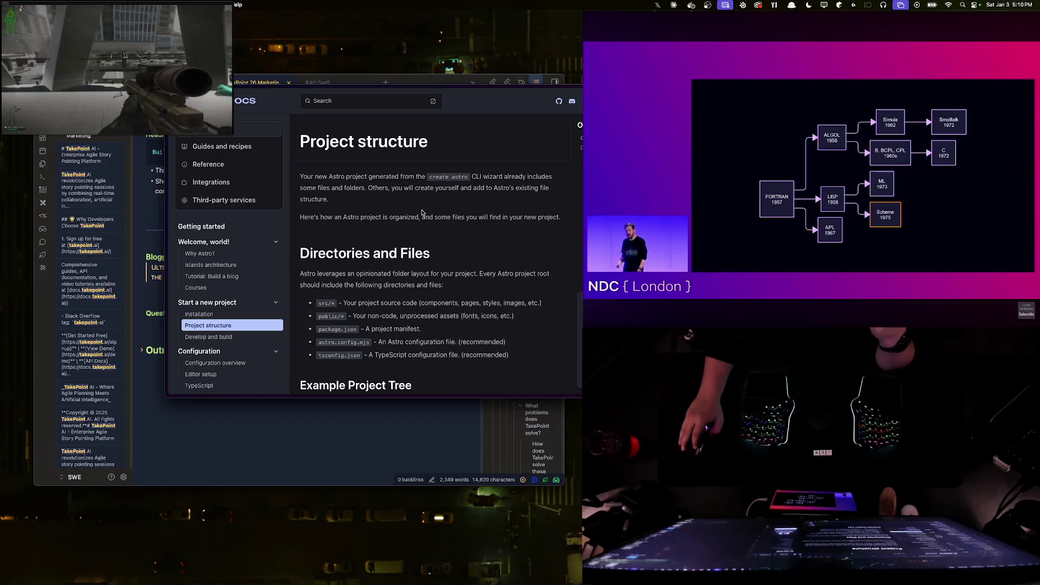
pyautogui.scroll(-3, 362, 230)
pyautogui.scroll(-3, 365, 236)
pyautogui.scroll(-3, 382, 252)
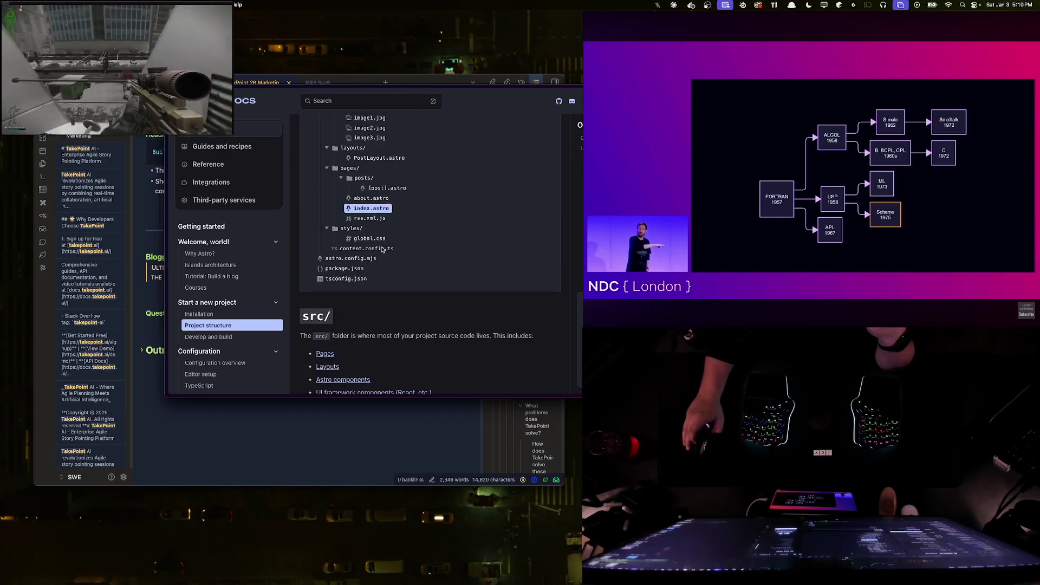
pyautogui.scroll(-3, 396, 268)
pyautogui.press('super+t')
pyautogui.write('astro')
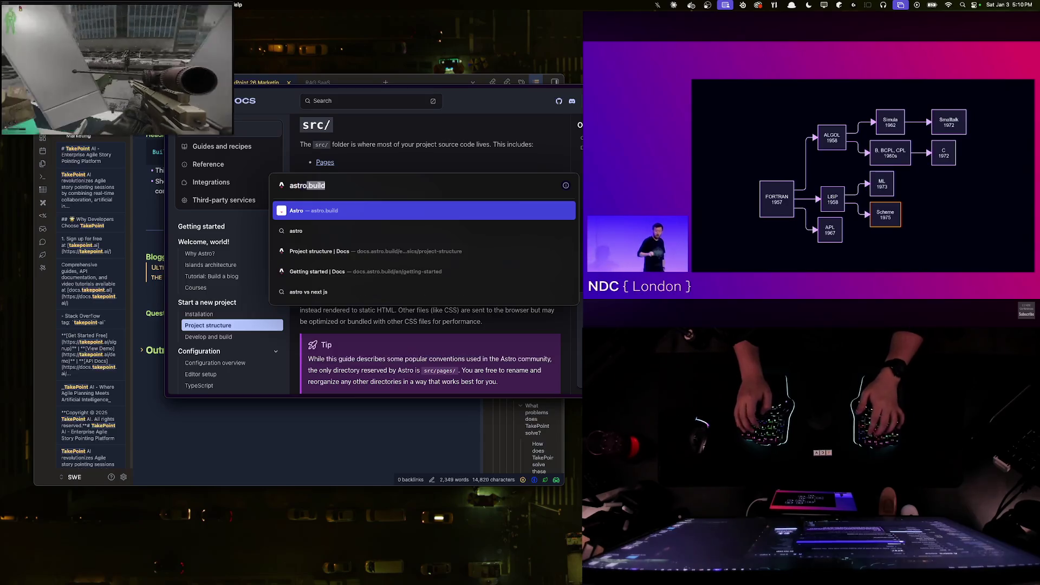
pyautogui.write(' in exist')
pyautogui.write('ing project')
pyautogui.press('Return')
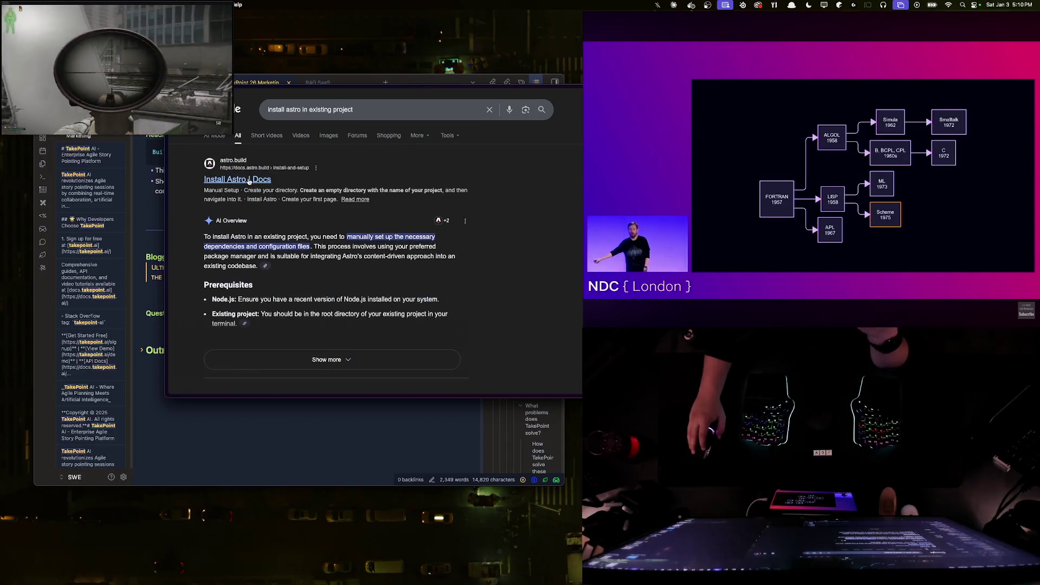
pyautogui.scroll(-2, 327, 222)
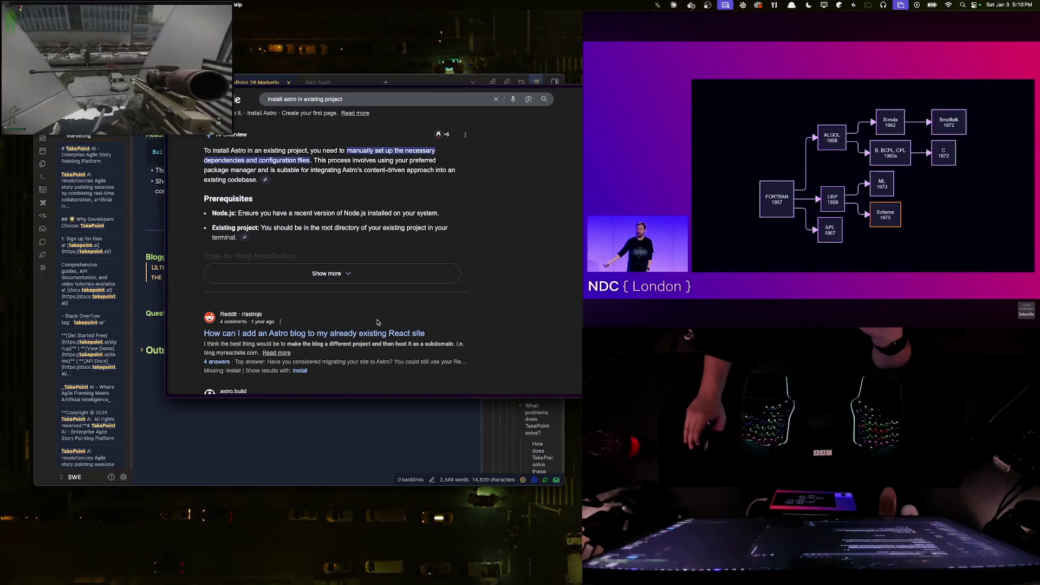
pyautogui.scroll(-3, 389, 317)
pyautogui.scroll(-1, 387, 308)
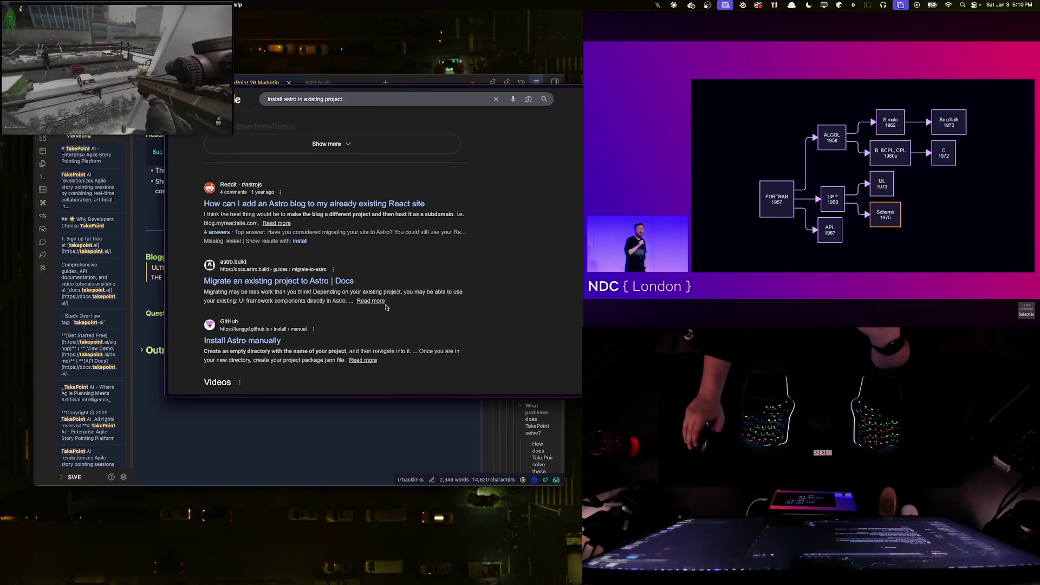
# - Open the Reddit thread on adding an Astro blog and read the migration suggestion comment
pyautogui.click(345, 200)
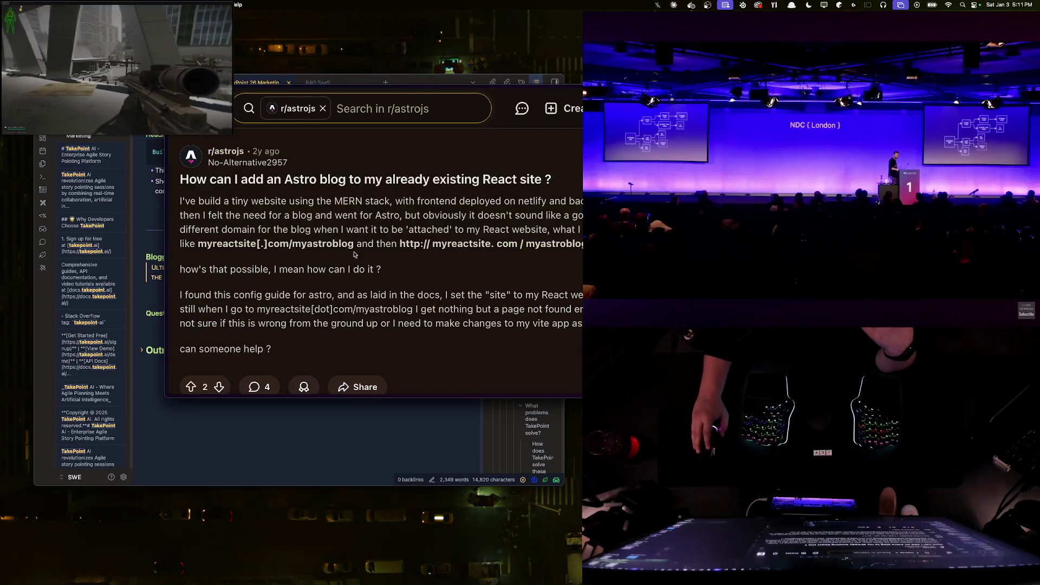
pyautogui.moveTo(189, 200); pyautogui.dragTo(428, 213)
pyautogui.click(429, 209)
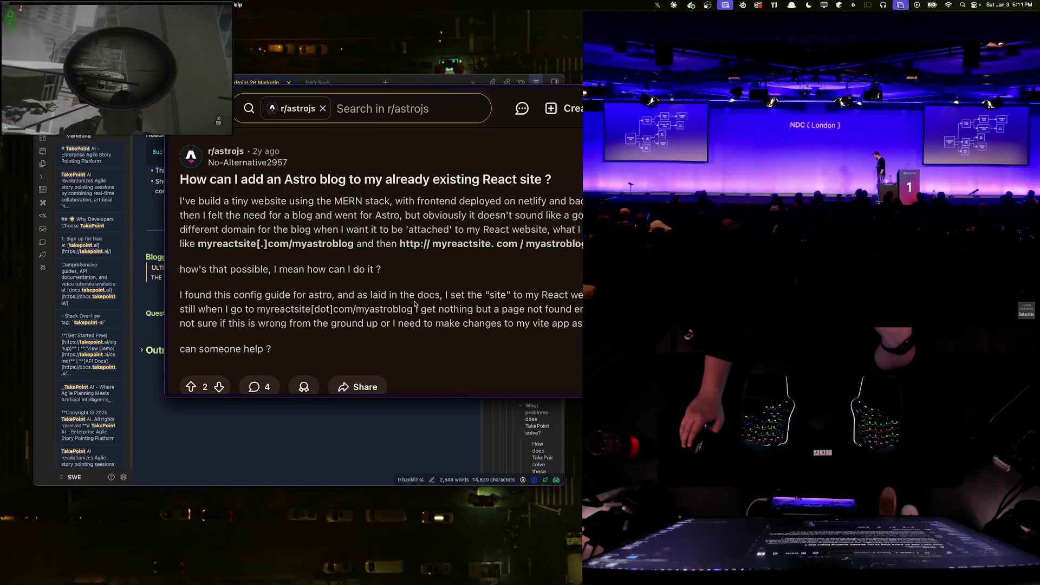
pyautogui.scroll(-5, 415, 304)
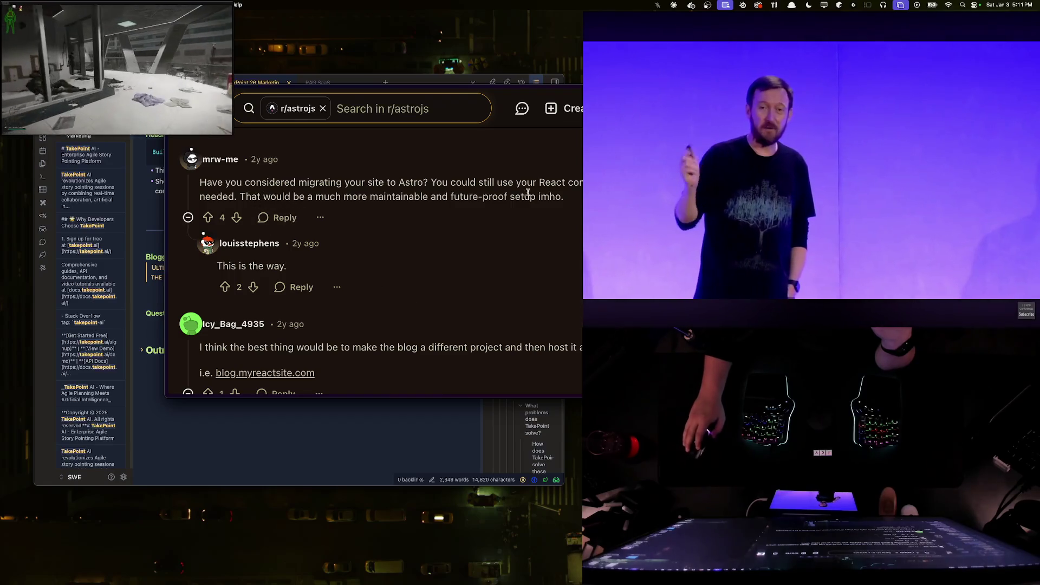
pyautogui.moveTo(564, 200); pyautogui.dragTo(199, 182)
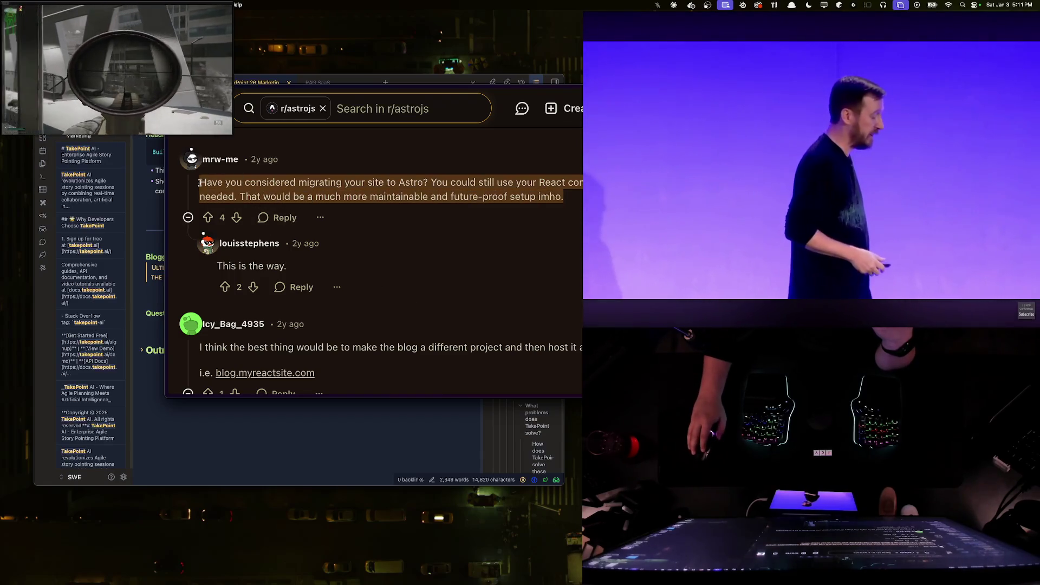
pyautogui.click(199, 182)
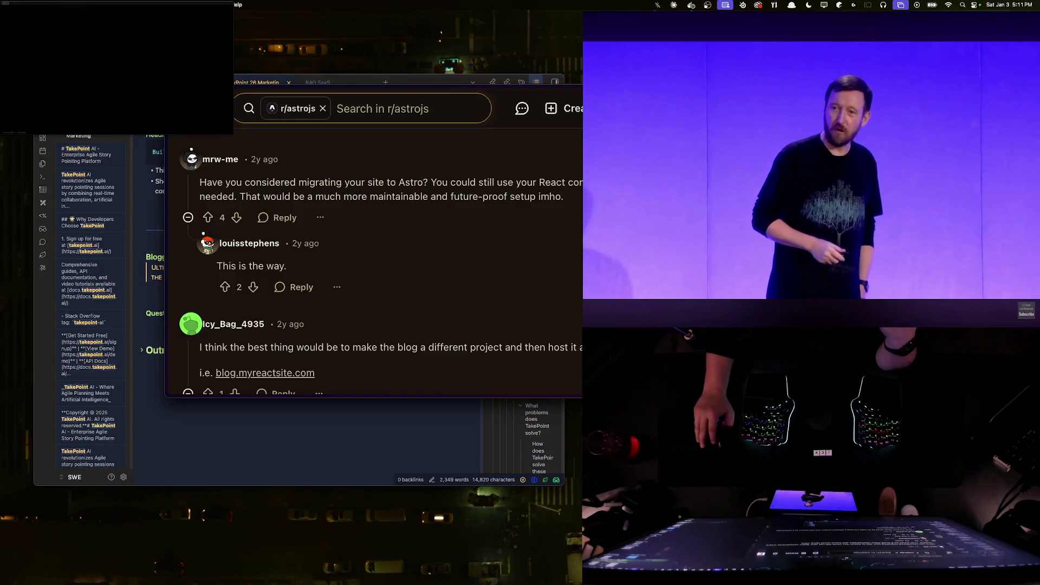
pyautogui.tripleClick(394, 199)
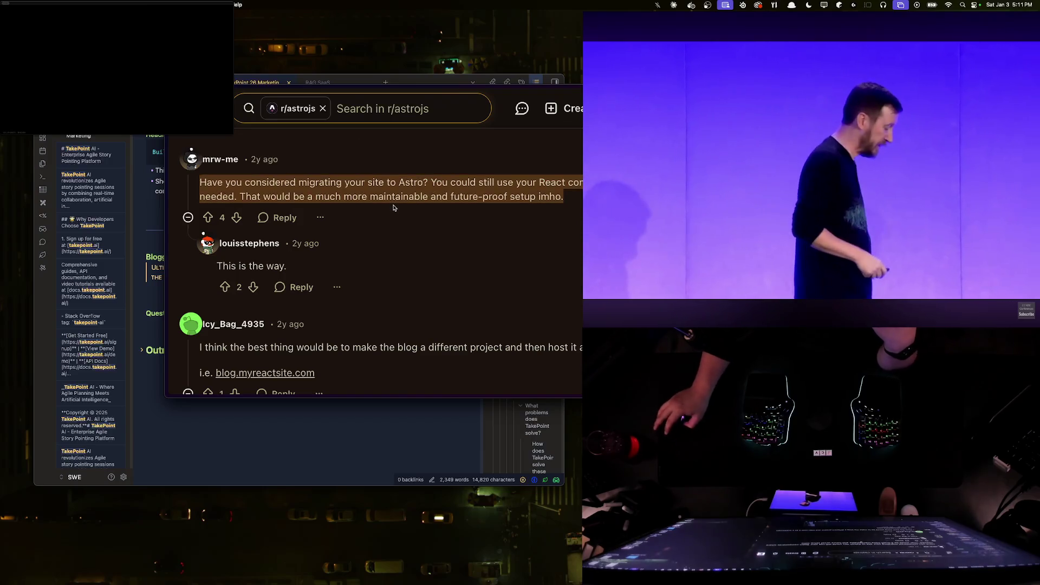
pyautogui.scroll(-1, 394, 209)
pyautogui.scroll(-1, 392, 220)
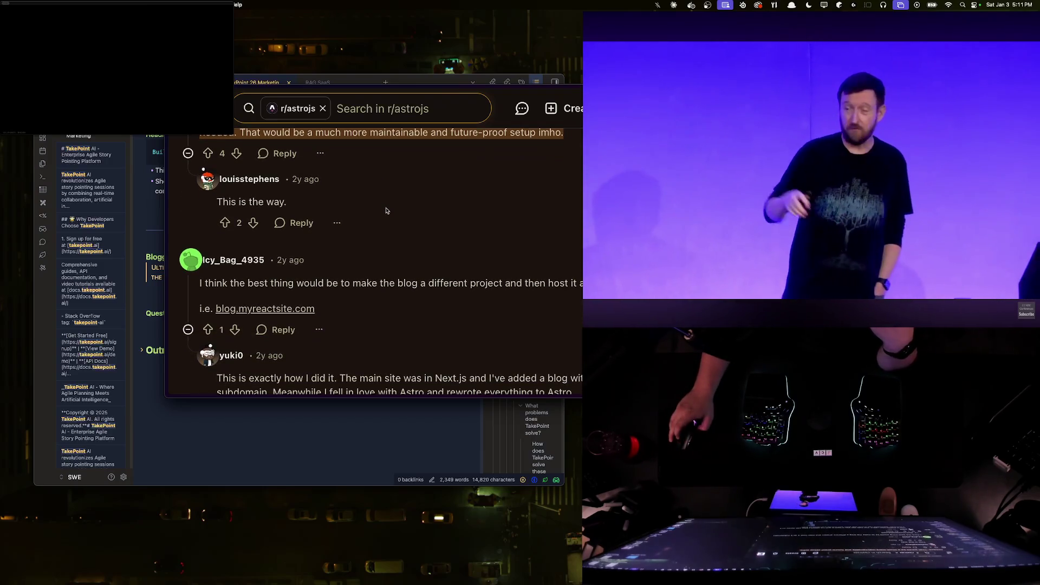
pyautogui.scroll(-1, 392, 234)
# - Read the separate-project and subdomain replies, then go back and open the Astro migration guide
pyautogui.tripleClick(368, 269)
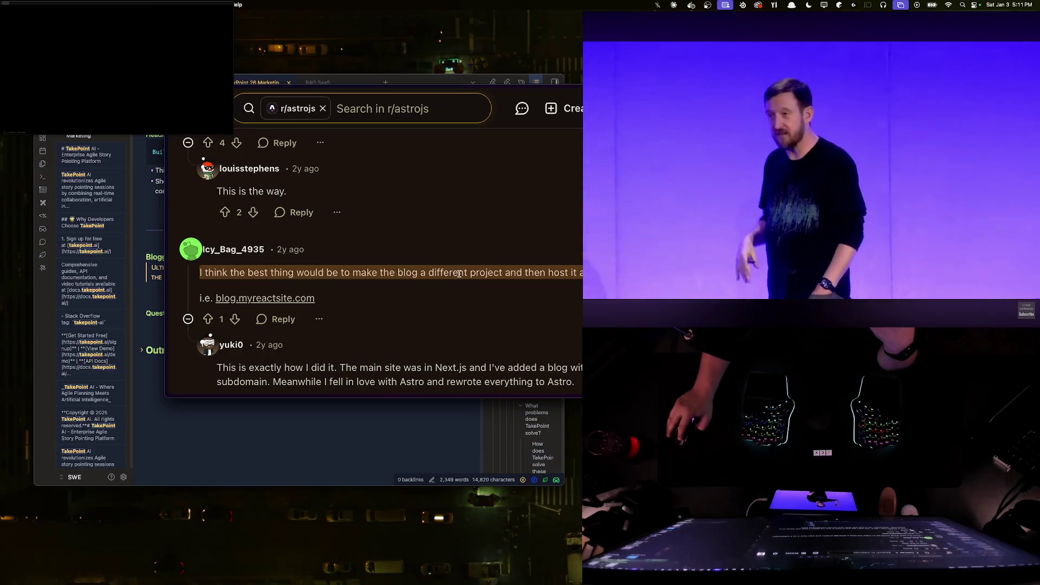
pyautogui.click(369, 265)
pyautogui.scroll(-1, 368, 266)
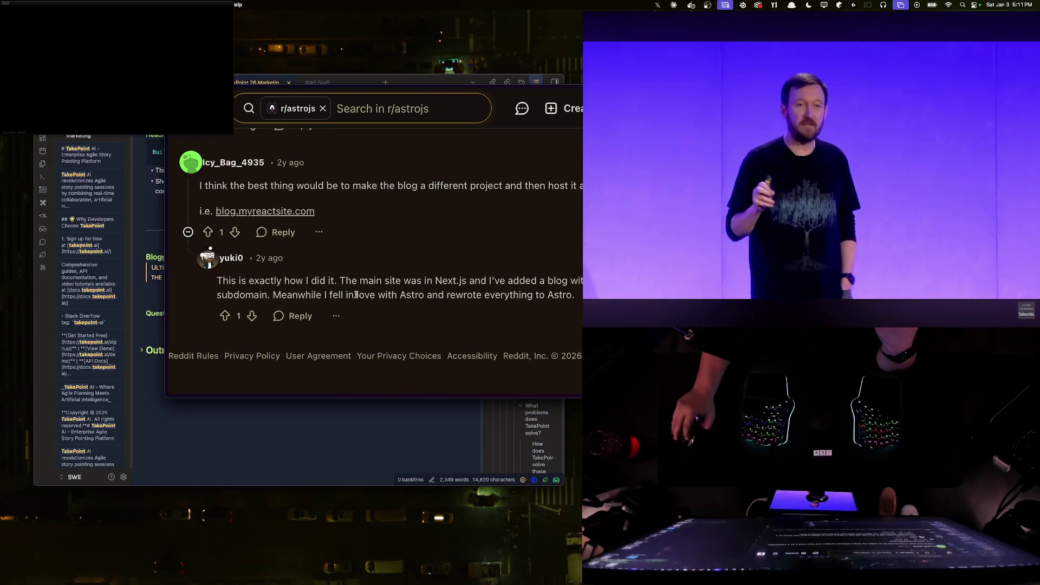
pyautogui.tripleClick(527, 291)
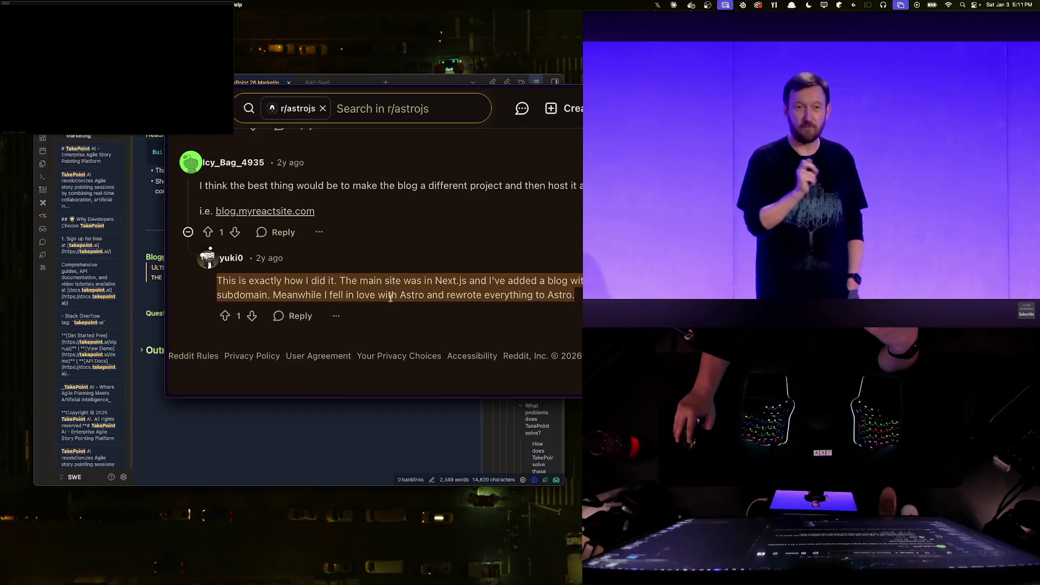
pyautogui.click(527, 291)
pyautogui.moveTo(435, 281)
pyautogui.mouseDown()
pyautogui.moveTo(491, 281)
pyautogui.moveTo(295, 284)
pyautogui.moveTo(544, 278)
pyautogui.mouseUp()
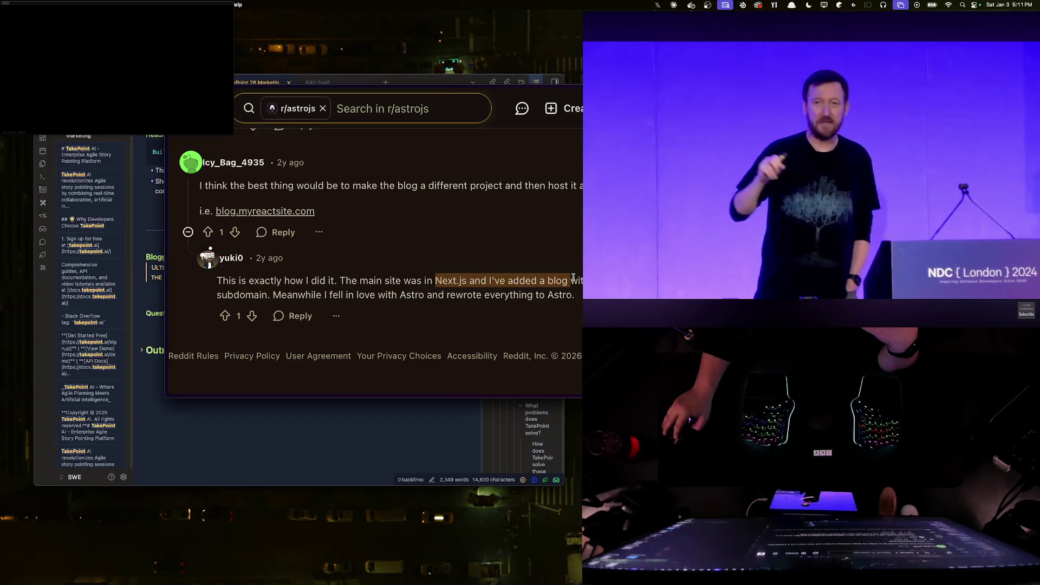
pyautogui.press('super+bracketleft')
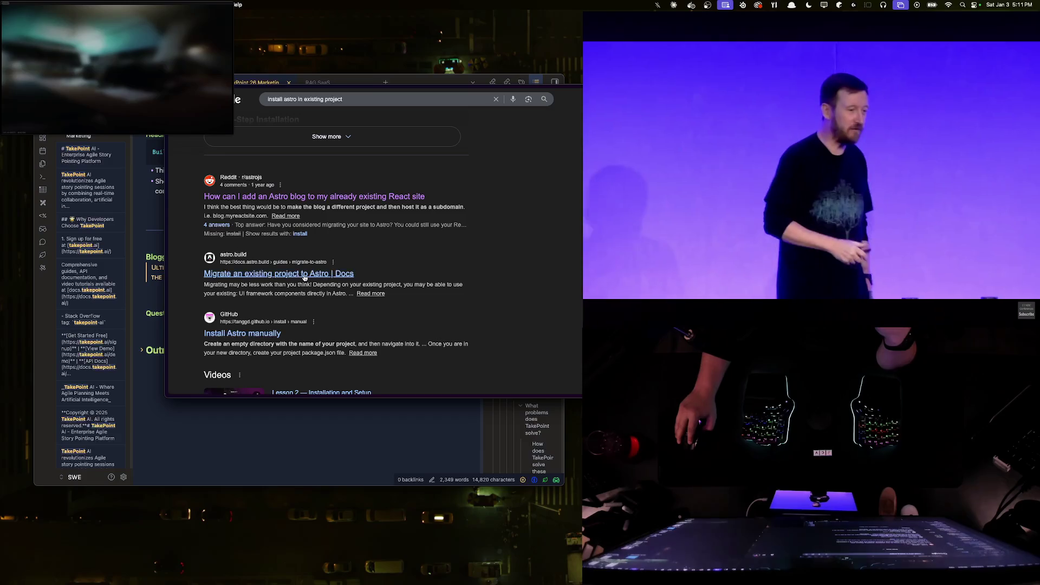
pyautogui.click(305, 278)
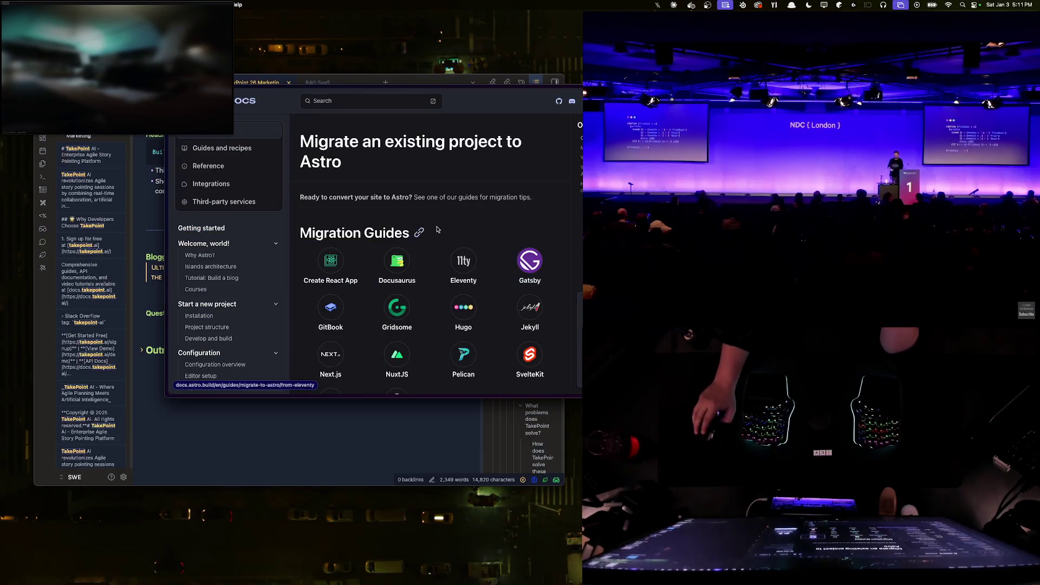
pyautogui.scroll(-2, 397, 261)
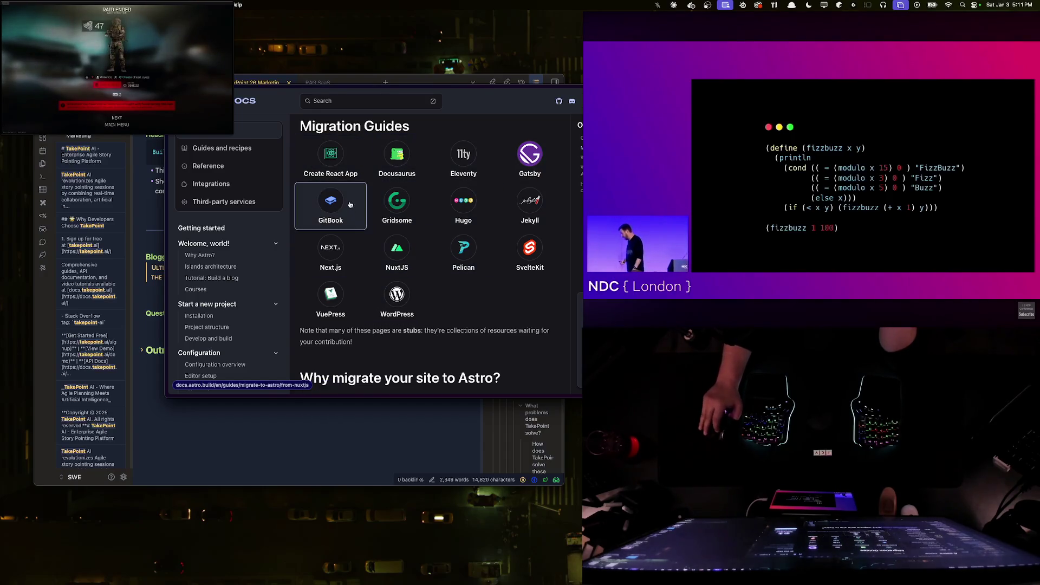
# - Open the 'Migrating from Create React App (CRA)' guide in Astro Docs
pyautogui.click(330, 154)
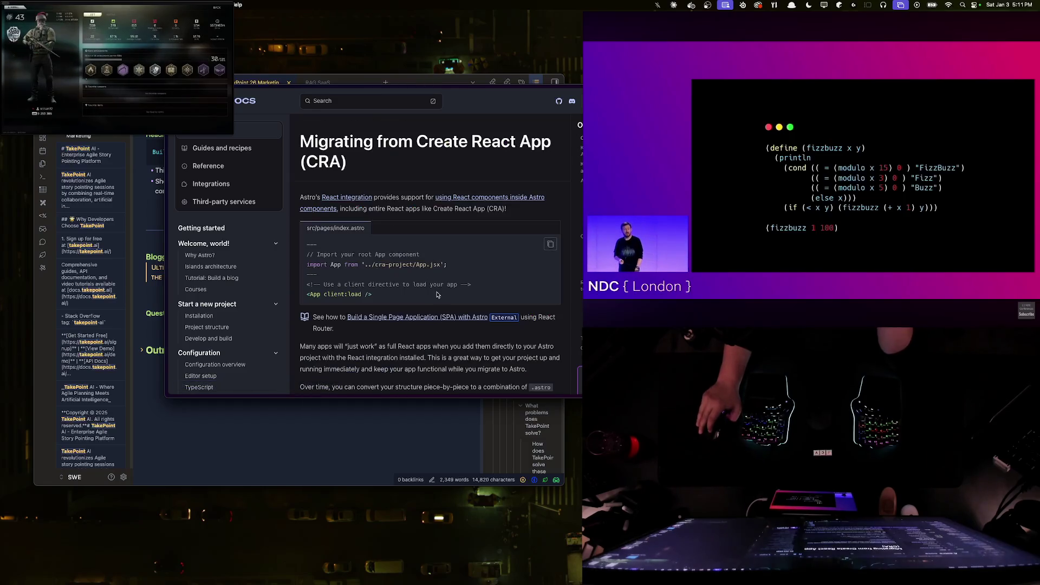
pyautogui.scroll(-1, 444, 295)
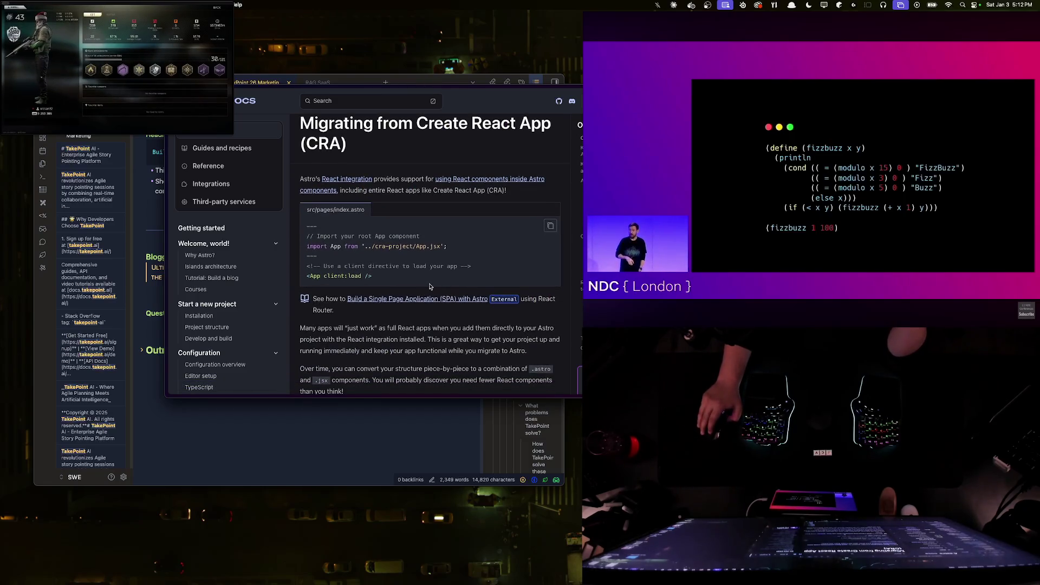
pyautogui.scroll(-4, 435, 289)
pyautogui.scroll(-1, 430, 286)
pyautogui.scroll(-1, 430, 284)
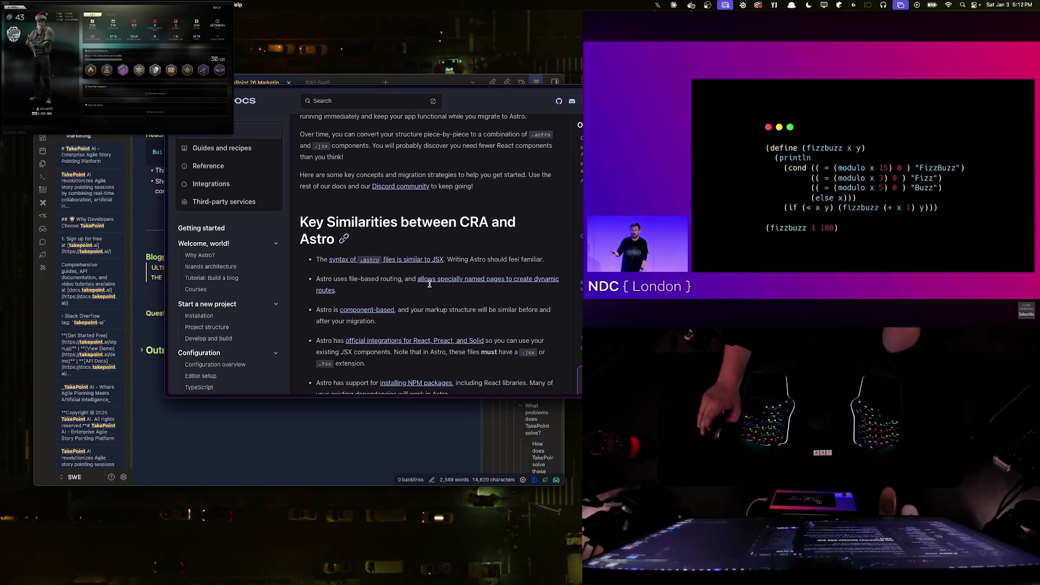
pyautogui.scroll(-2, 429, 284)
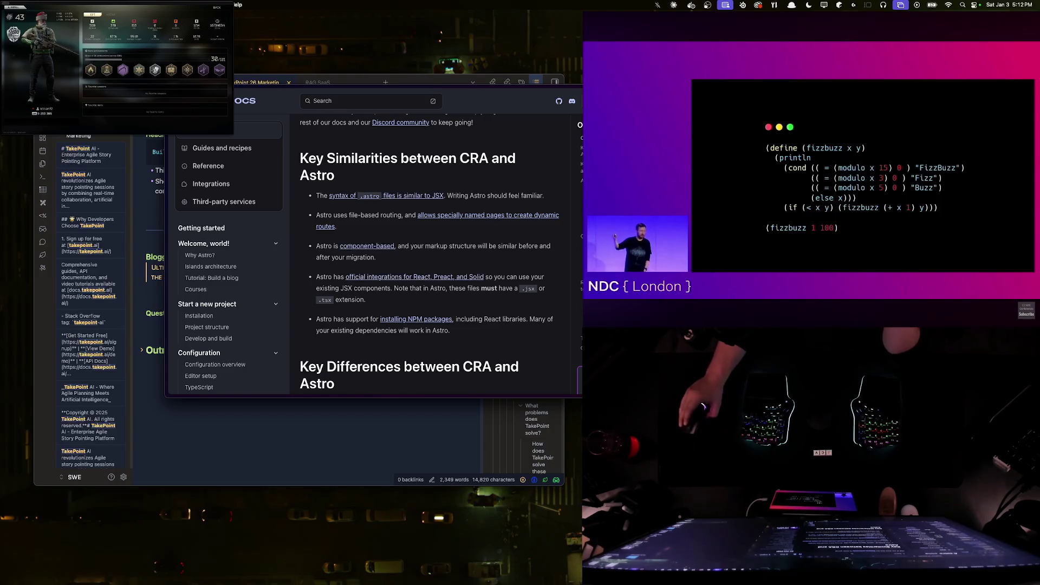
pyautogui.press('super+h')
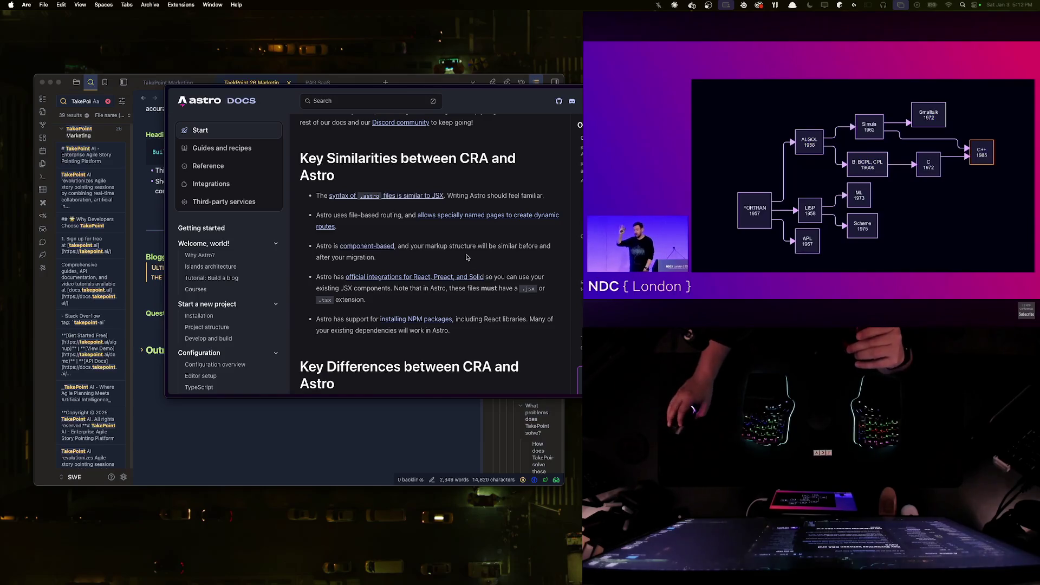
pyautogui.tripleClick(467, 258)
pyautogui.click(453, 252)
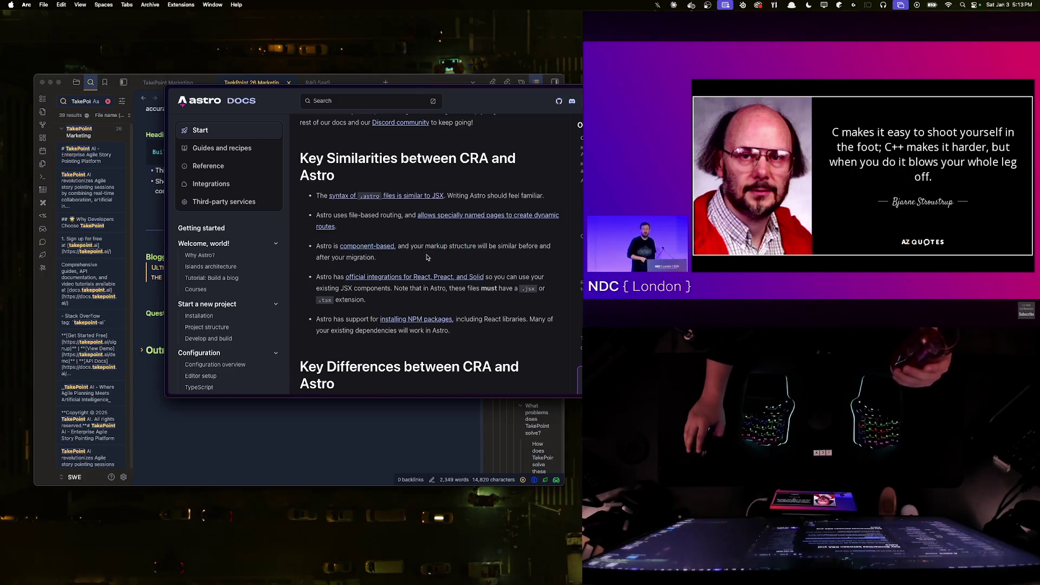
pyautogui.scroll(-1, 425, 256)
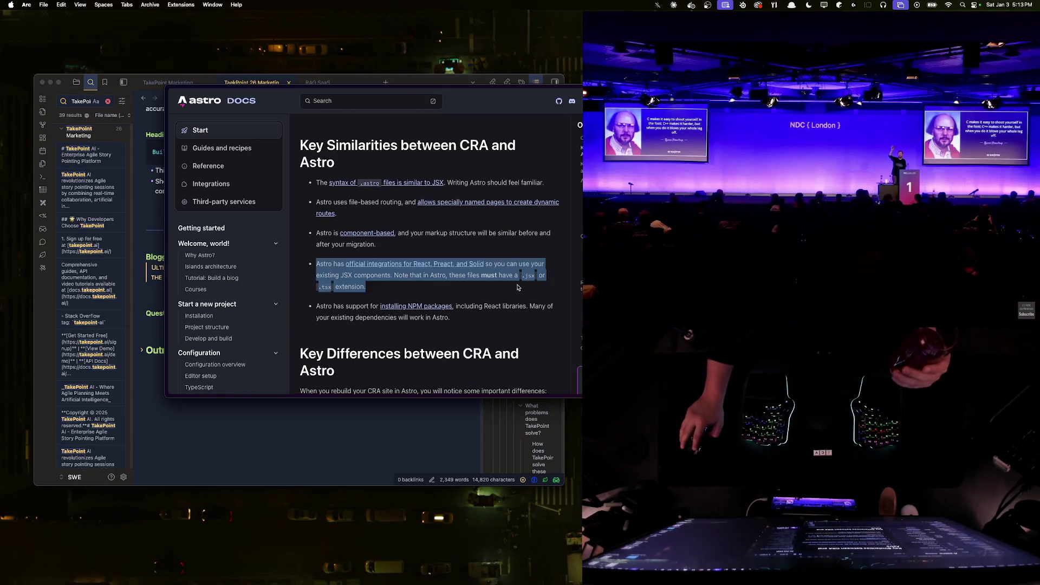
pyautogui.scroll(-2, 342, 294)
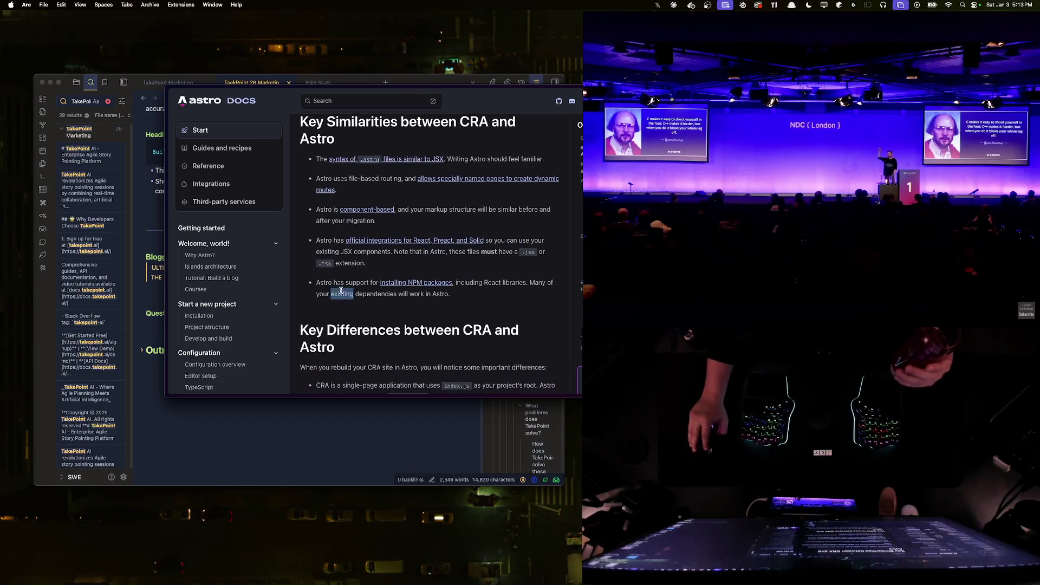
pyautogui.scroll(-5, 407, 324)
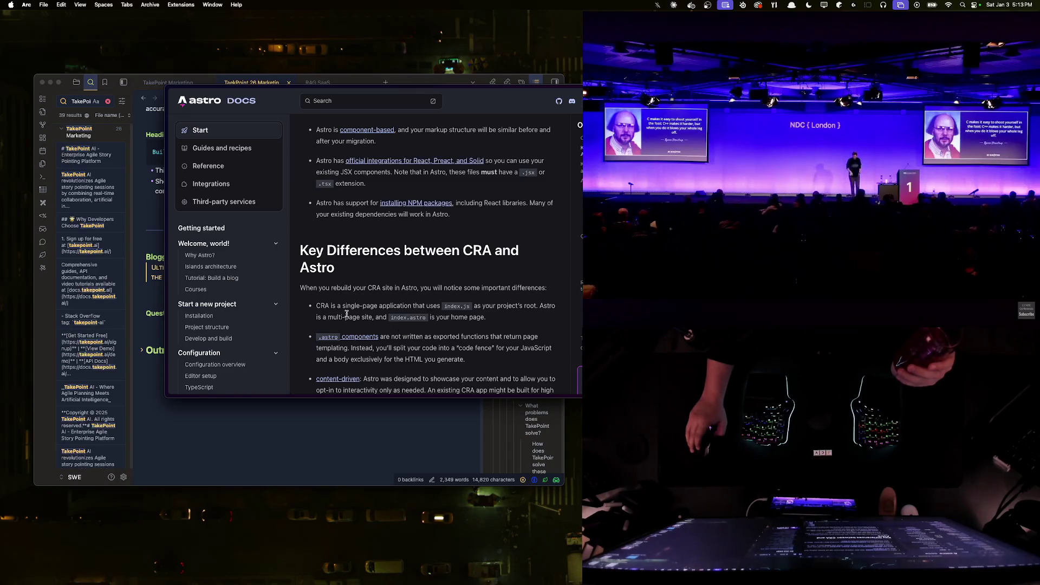
pyautogui.tripleClick(347, 316)
pyautogui.click(393, 316)
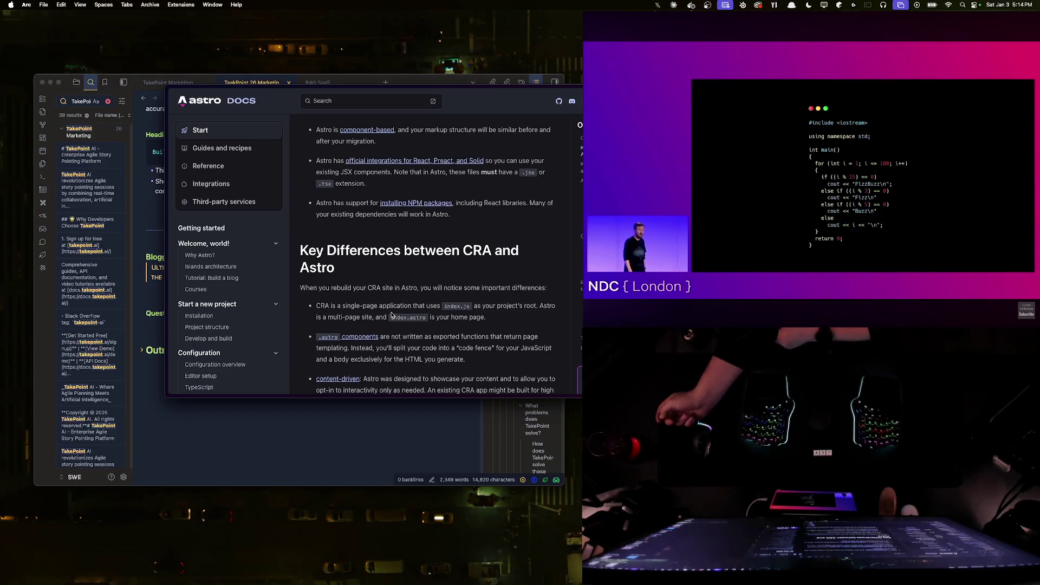
pyautogui.scroll(-2, 391, 315)
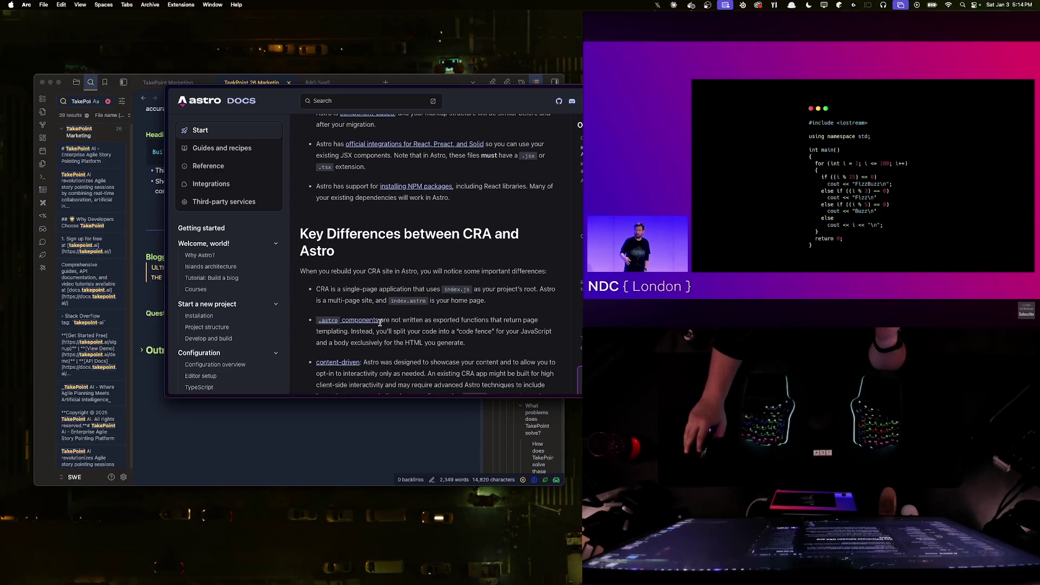
pyautogui.scroll(-1, 403, 301)
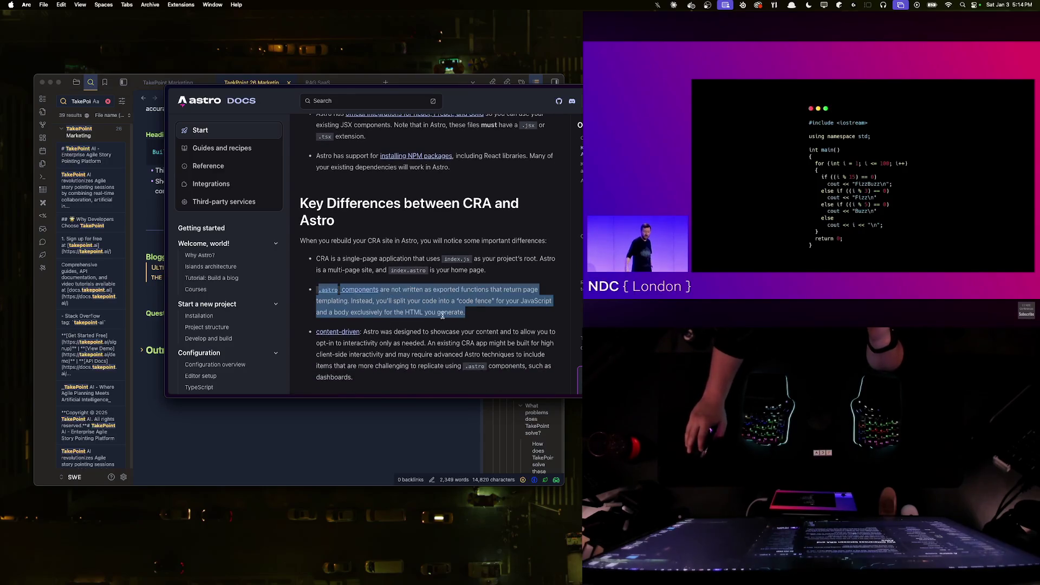
pyautogui.scroll(-3, 403, 300)
pyautogui.moveTo(437, 239); pyautogui.dragTo(503, 279)
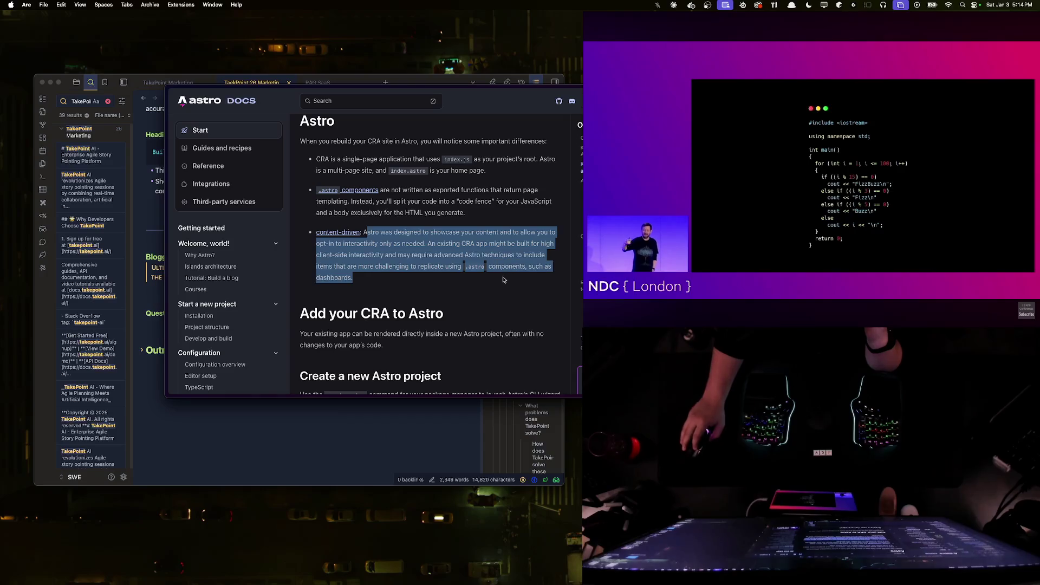
pyautogui.click(505, 285)
pyautogui.scroll(-2, 456, 272)
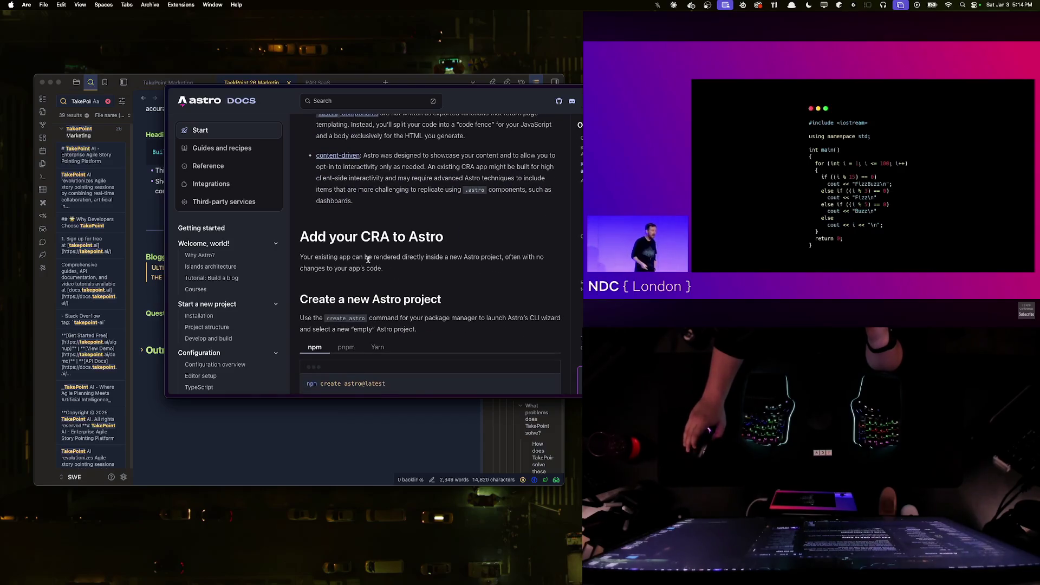
pyautogui.scroll(-2, 327, 268)
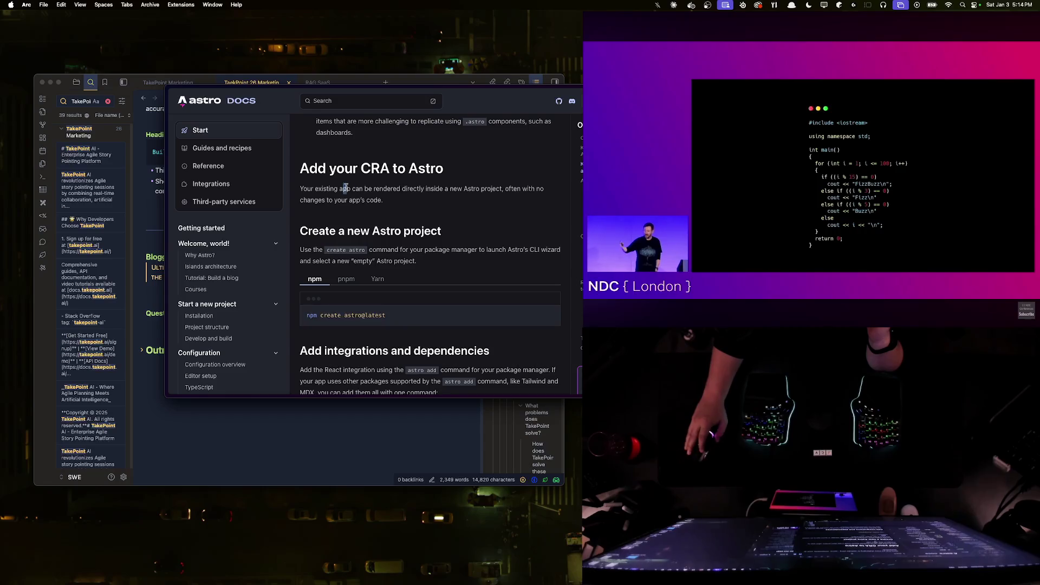
pyautogui.moveTo(342, 188); pyautogui.dragTo(445, 200)
pyautogui.click(444, 200)
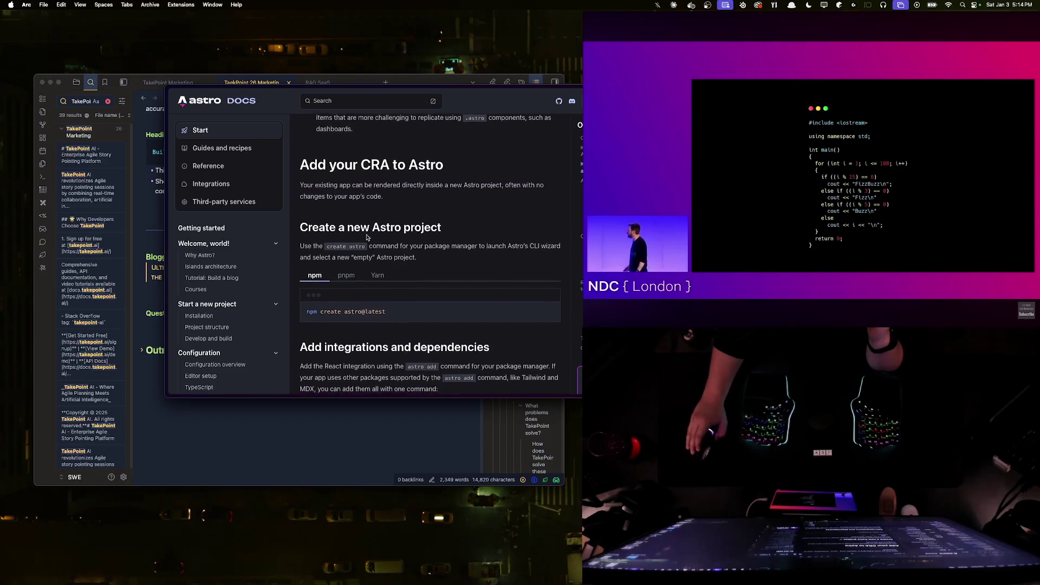
pyautogui.scroll(-1, 392, 237)
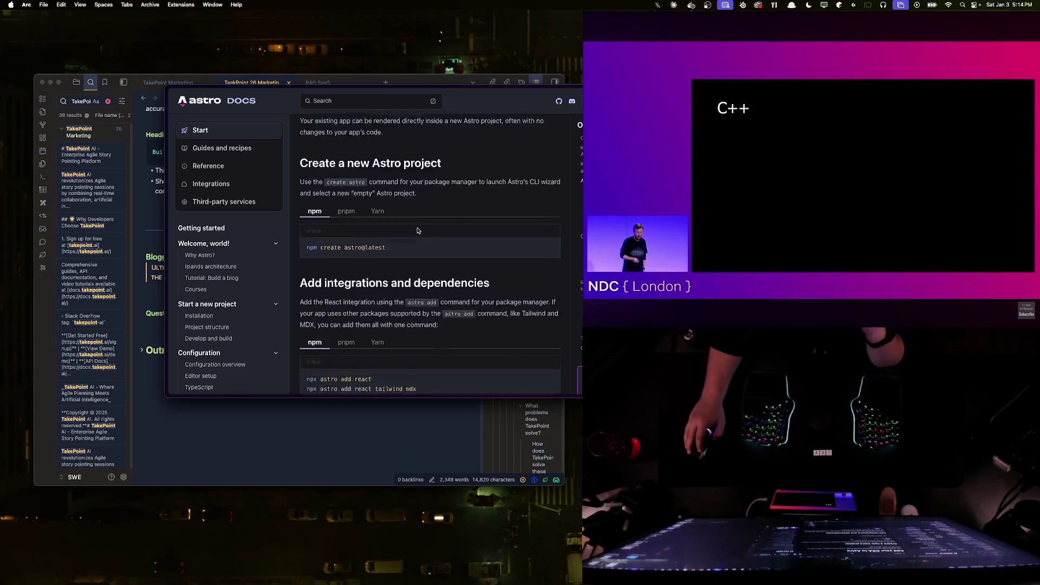
pyautogui.scroll(-3, 418, 228)
pyautogui.scroll(-2, 396, 248)
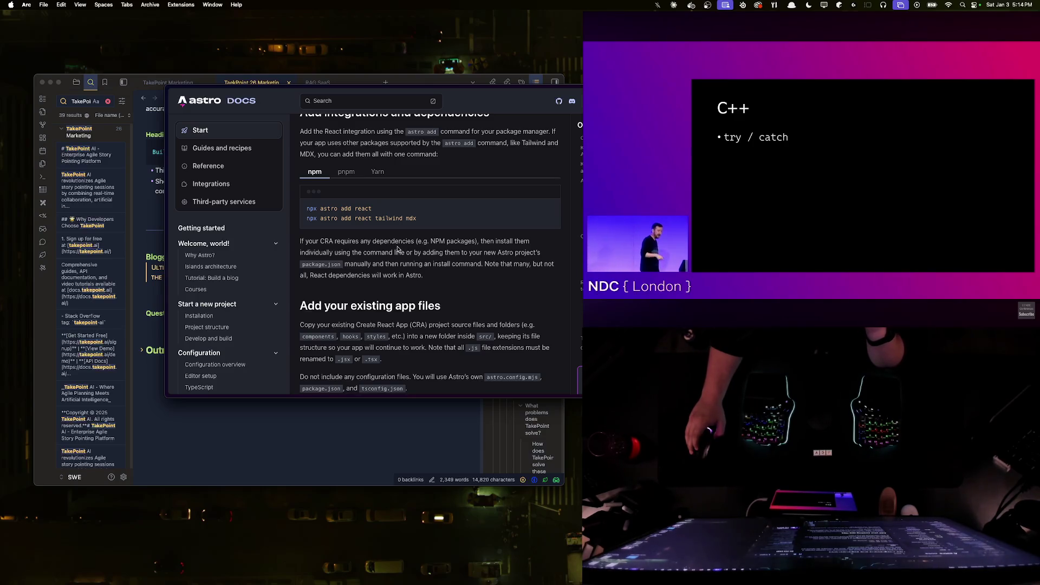
pyautogui.tripleClick(390, 241)
pyautogui.click(390, 251)
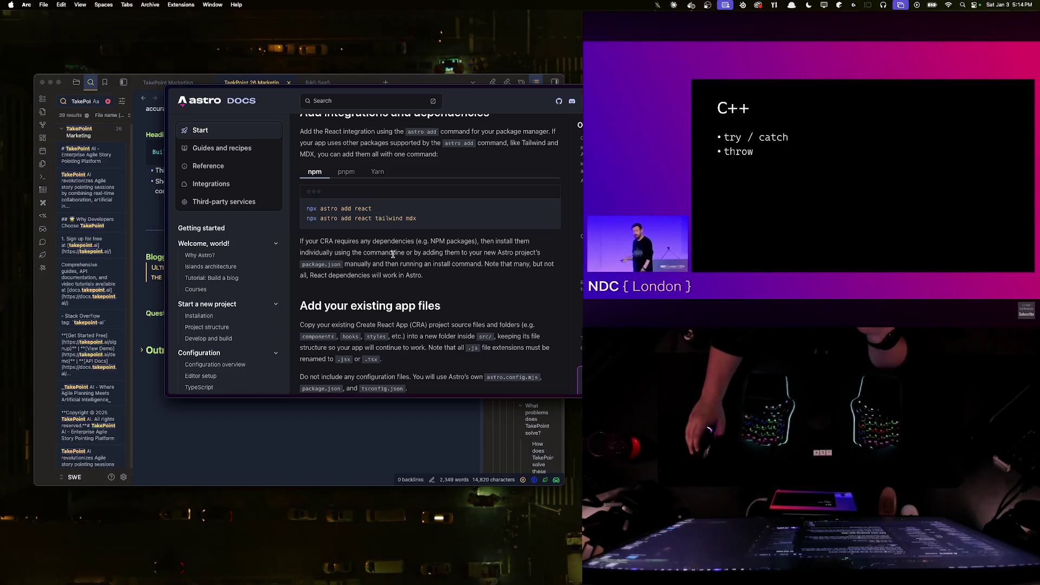
pyautogui.scroll(1, 392, 254)
pyautogui.scroll(2, 394, 253)
pyautogui.scroll(5, 398, 252)
pyautogui.scroll(5, 408, 251)
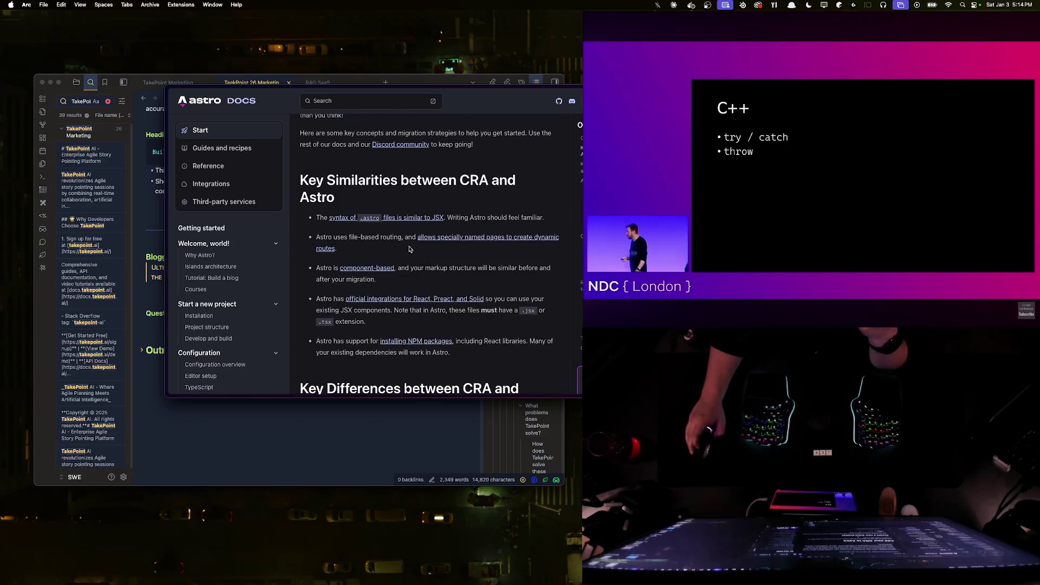
pyautogui.press('super+t')
pyautogui.write('deployui')
# - Correct and run the Google search for 'deploying astro free'
pyautogui.press('BackSpace')
pyautogui.press('BackSpace')
pyautogui.write('ing astro ')
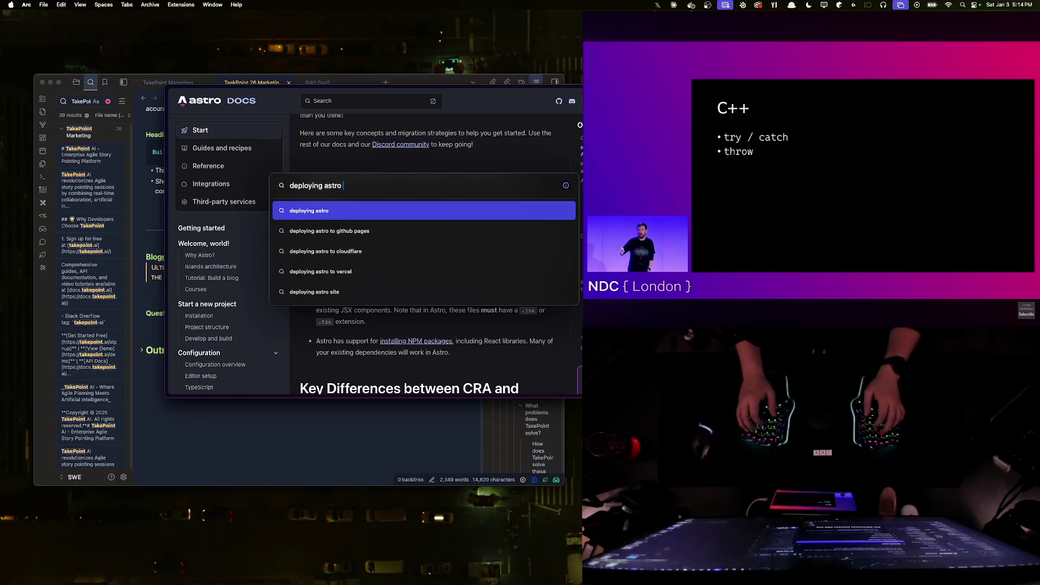
pyautogui.write('free')
pyautogui.press('Return')
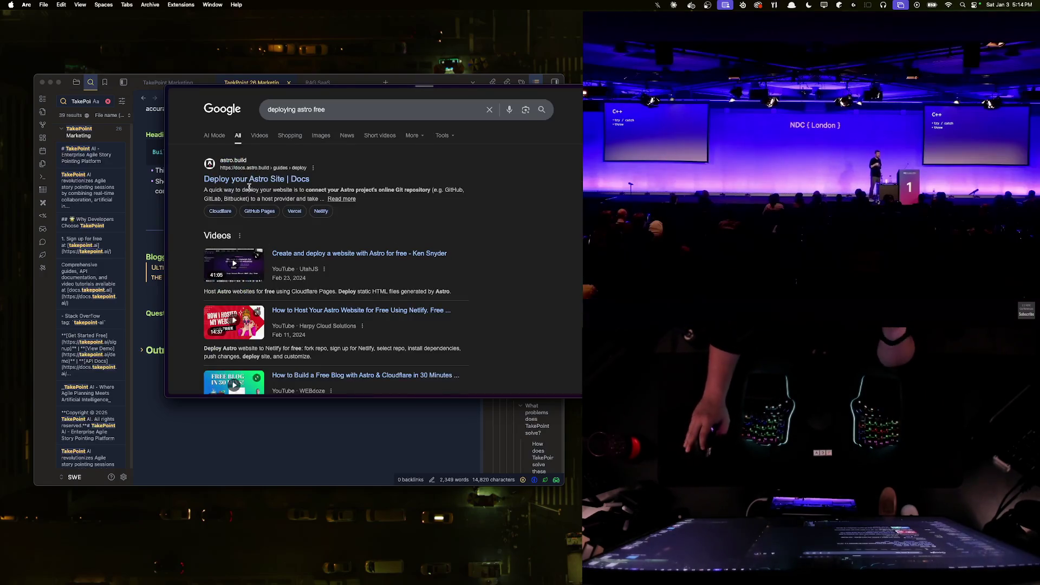
pyautogui.scroll(-2, 317, 246)
pyautogui.scroll(-3, 339, 271)
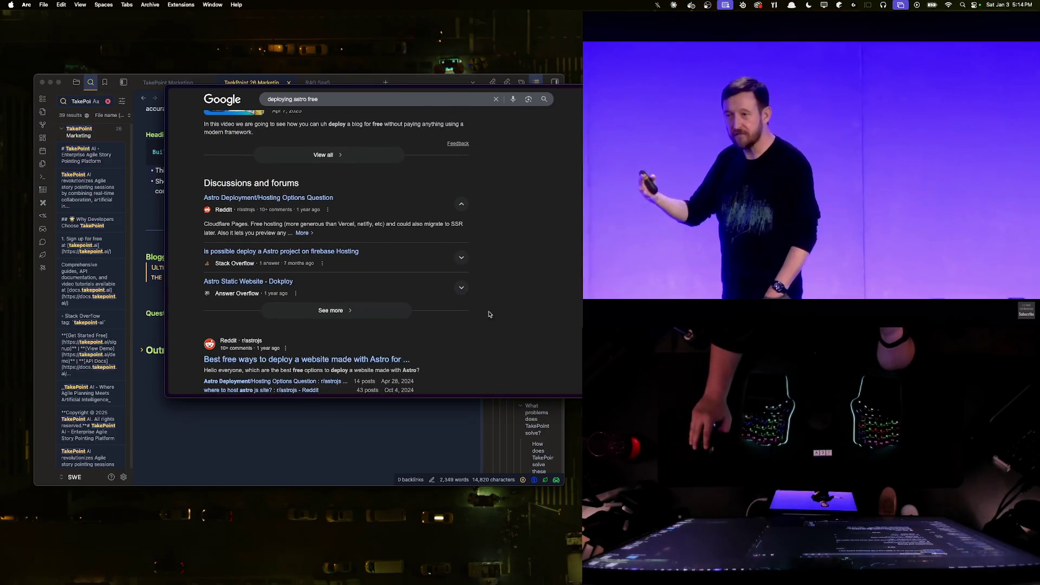
pyautogui.click(306, 360)
pyautogui.scroll(-2, 411, 269)
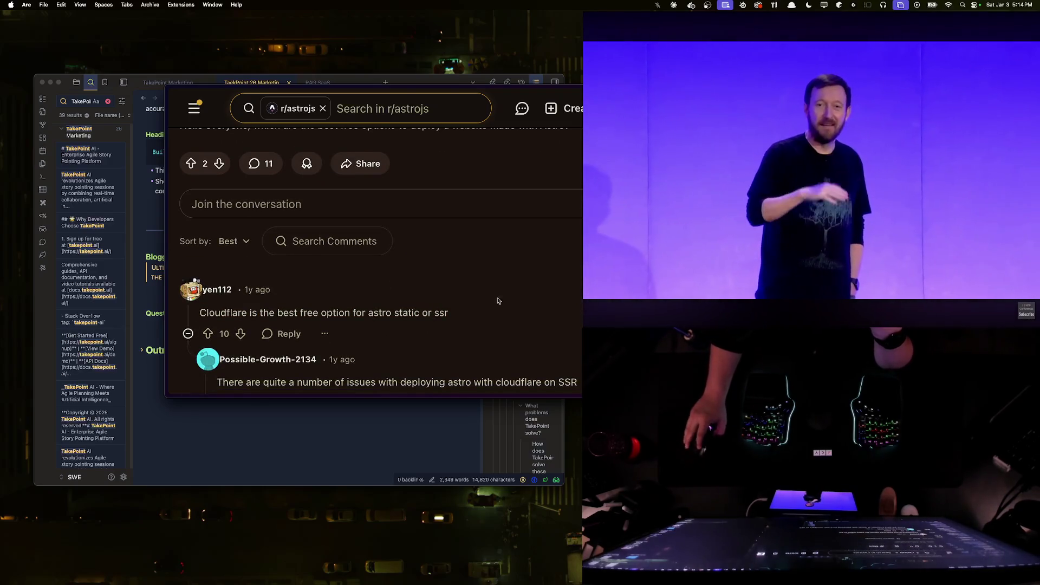
pyautogui.scroll(-1, 486, 294)
pyautogui.scroll(-3, 486, 294)
pyautogui.tripleClick(470, 277)
pyautogui.scroll(-3, 309, 309)
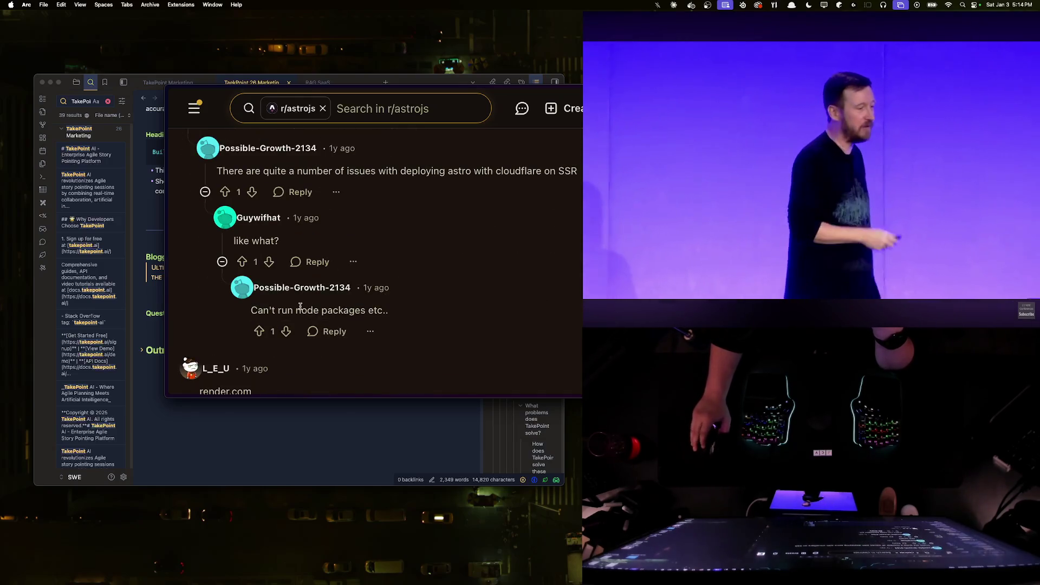
pyautogui.scroll(-7, 325, 310)
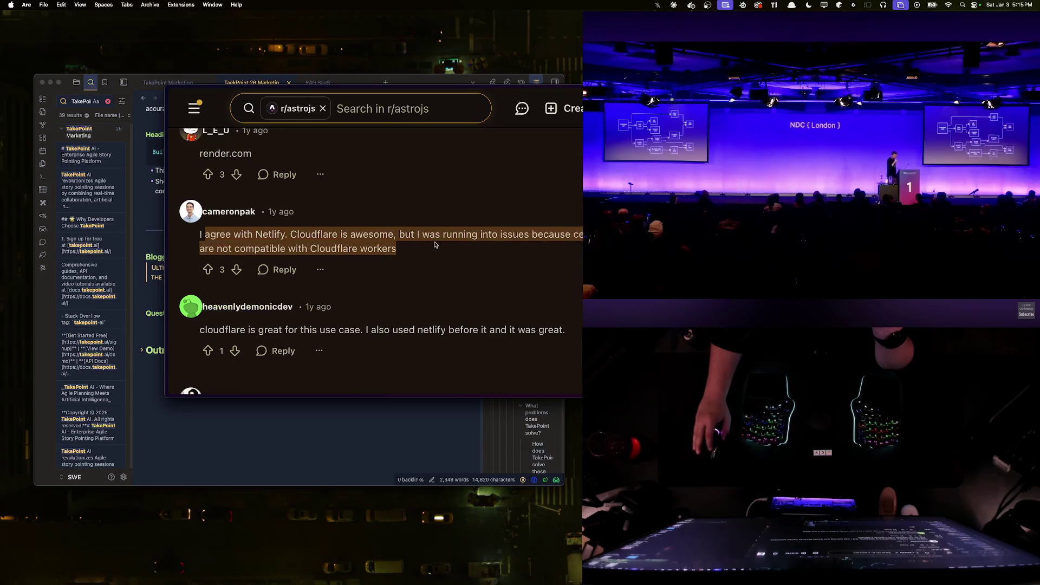
pyautogui.scroll(-3, 305, 266)
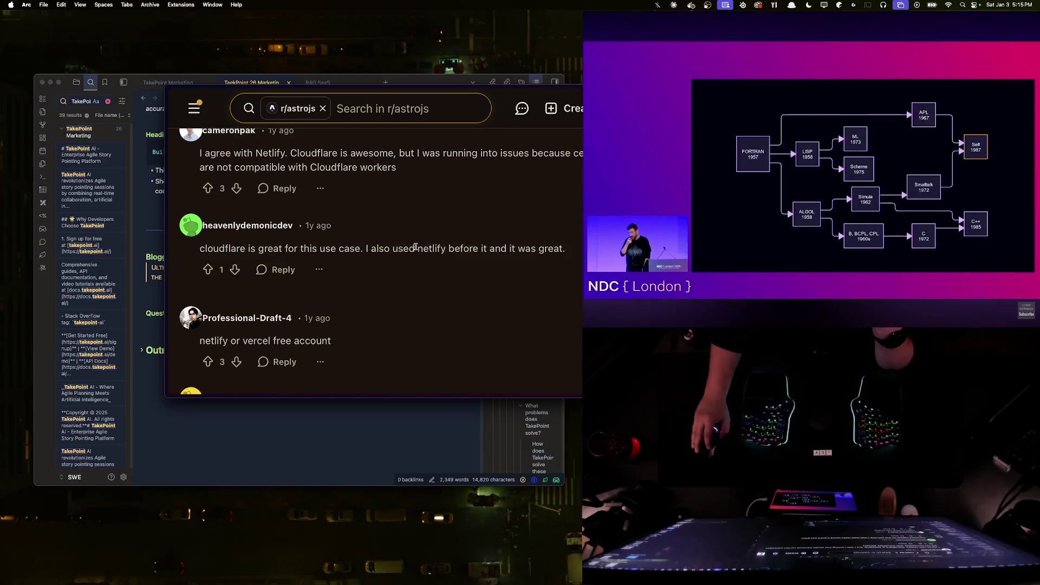
pyautogui.scroll(-2, 282, 310)
pyautogui.scroll(-2, 246, 250)
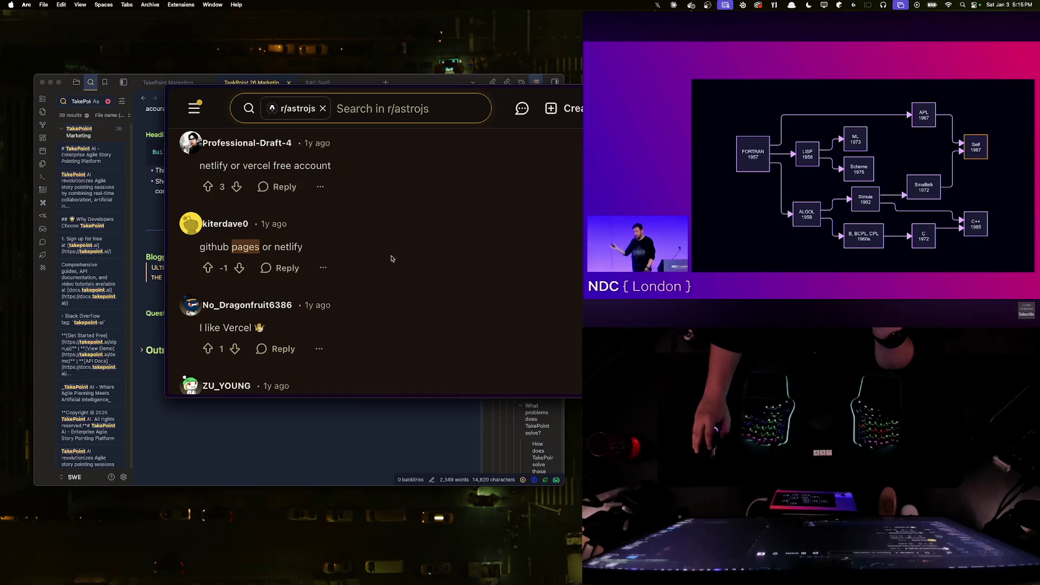
pyautogui.tripleClick(226, 324)
pyautogui.scroll(-3, 379, 309)
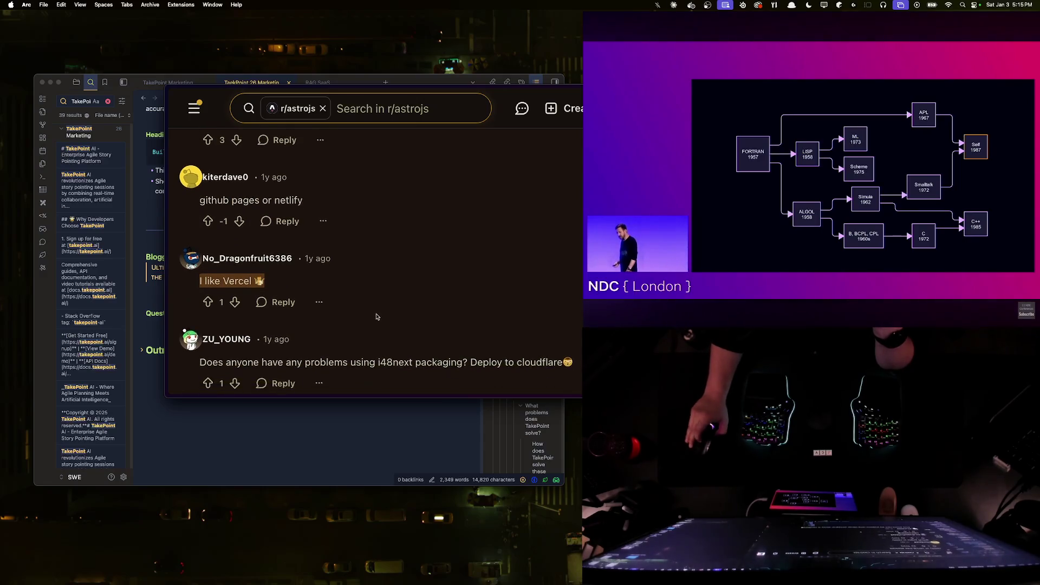
pyautogui.tripleClick(370, 297)
pyautogui.click(358, 296)
pyautogui.press('super+bracketleft')
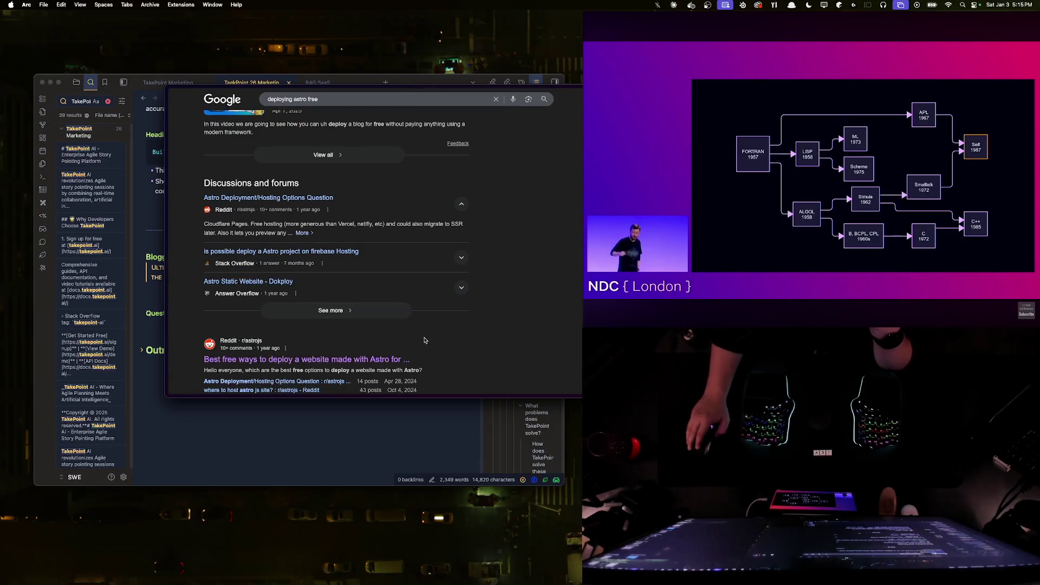
pyautogui.scroll(-2, 423, 339)
pyautogui.scroll(10, 423, 336)
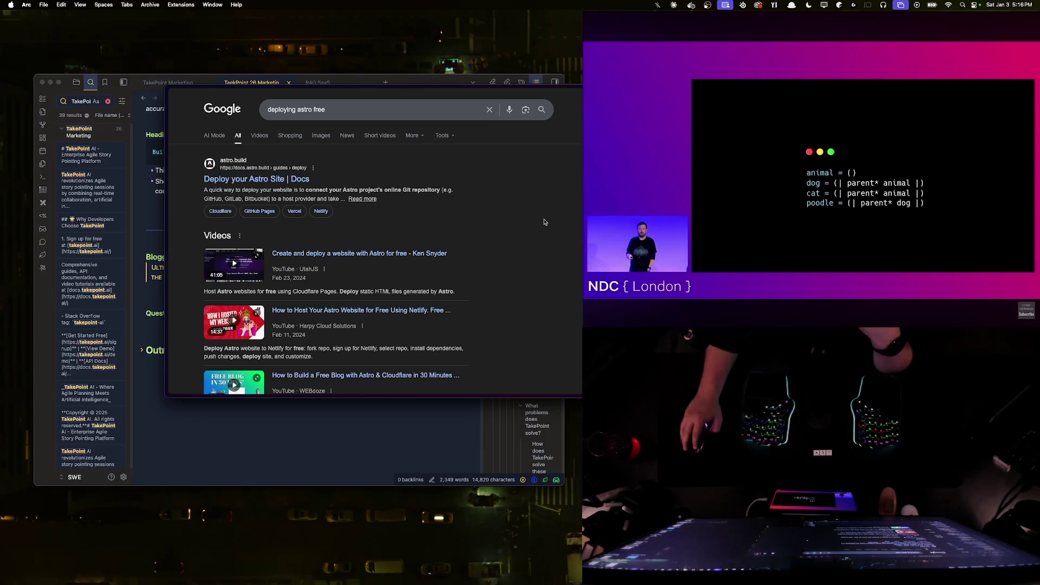
pyautogui.scroll(-10, 545, 222)
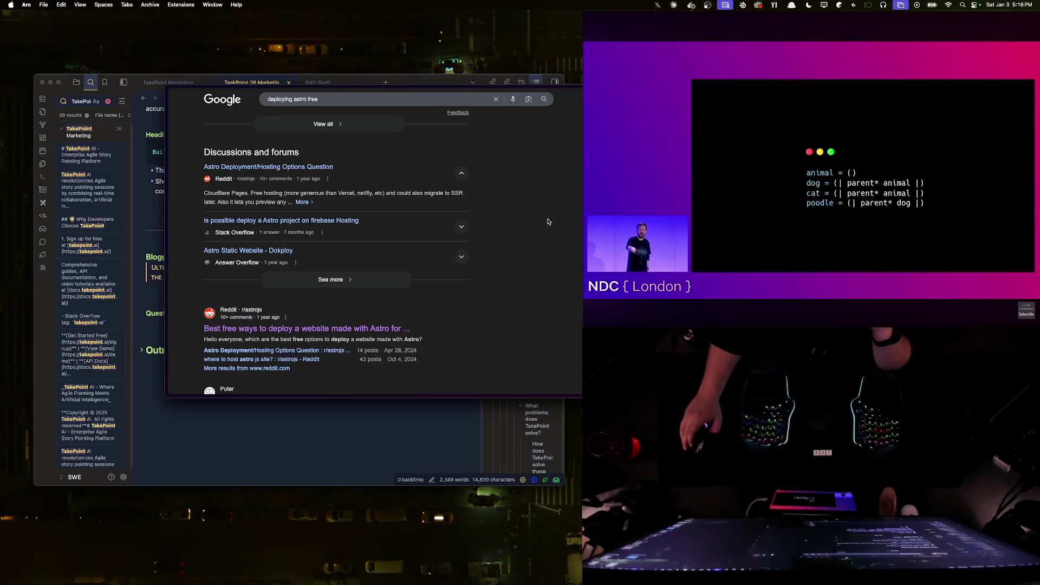
pyautogui.scroll(-2, 548, 222)
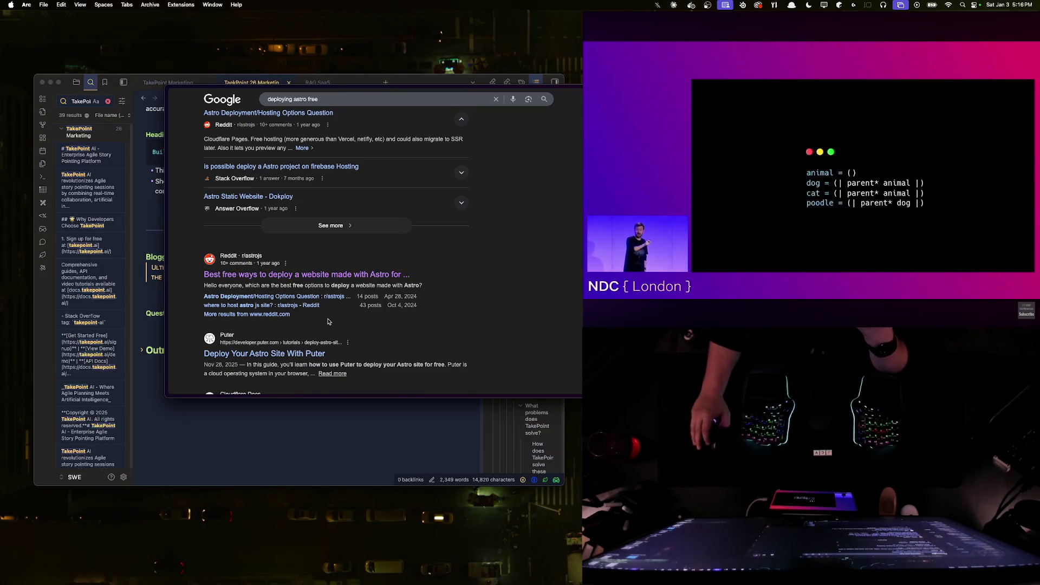
pyautogui.scroll(-2, 325, 320)
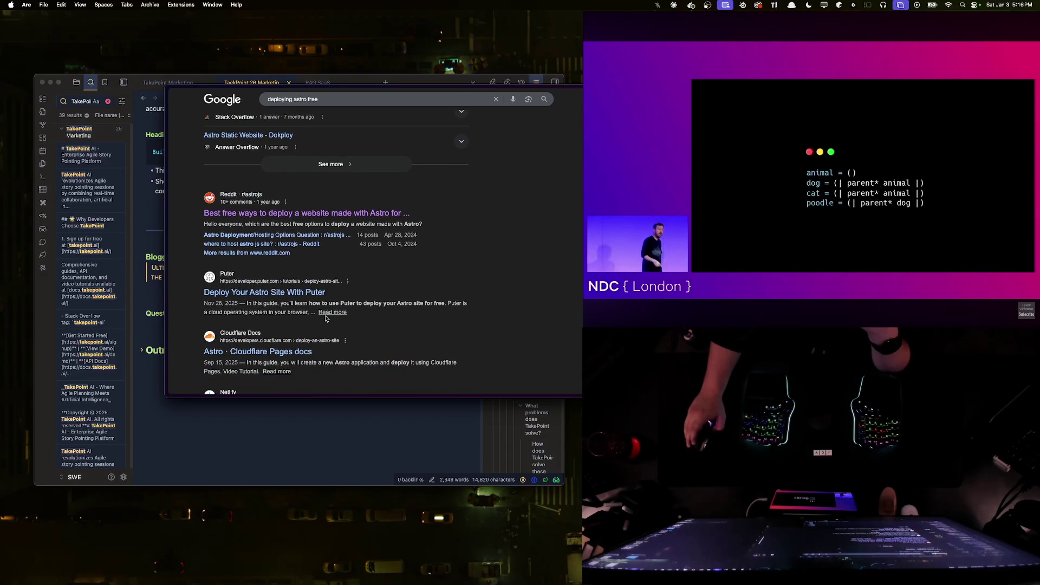
pyautogui.scroll(-2, 269, 328)
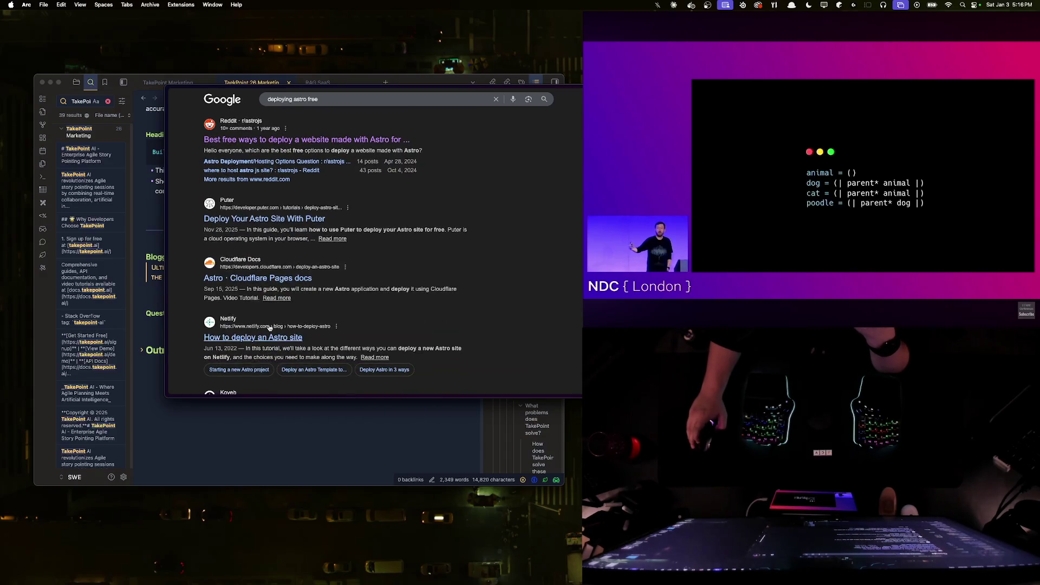
pyautogui.scroll(-4, 268, 326)
pyautogui.scroll(-5, 269, 326)
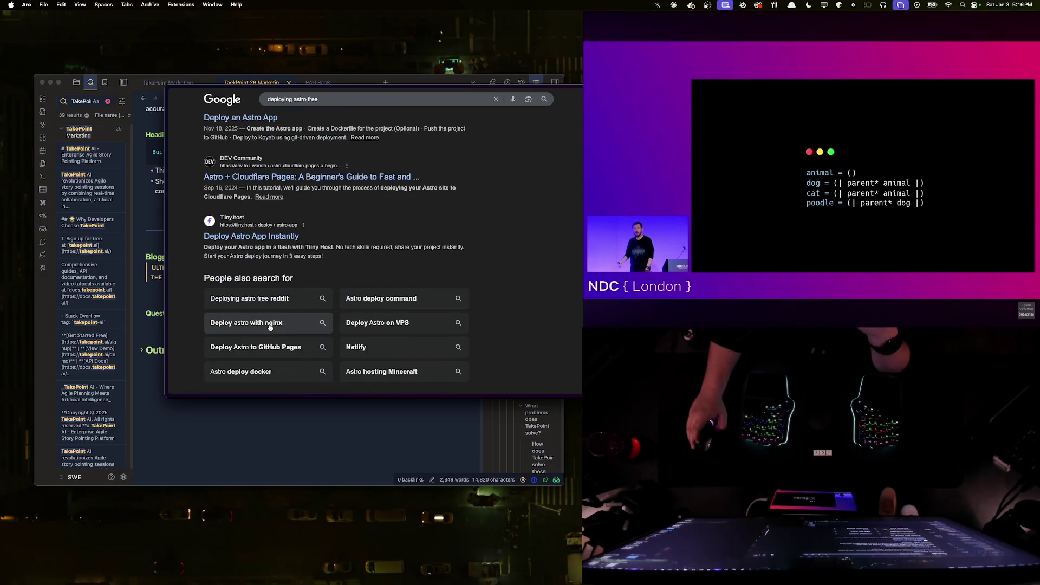
pyautogui.scroll(-3, 383, 319)
# - Go to the next page of 'deploying astro free' results and select the query to replace it
pyautogui.click(384, 319)
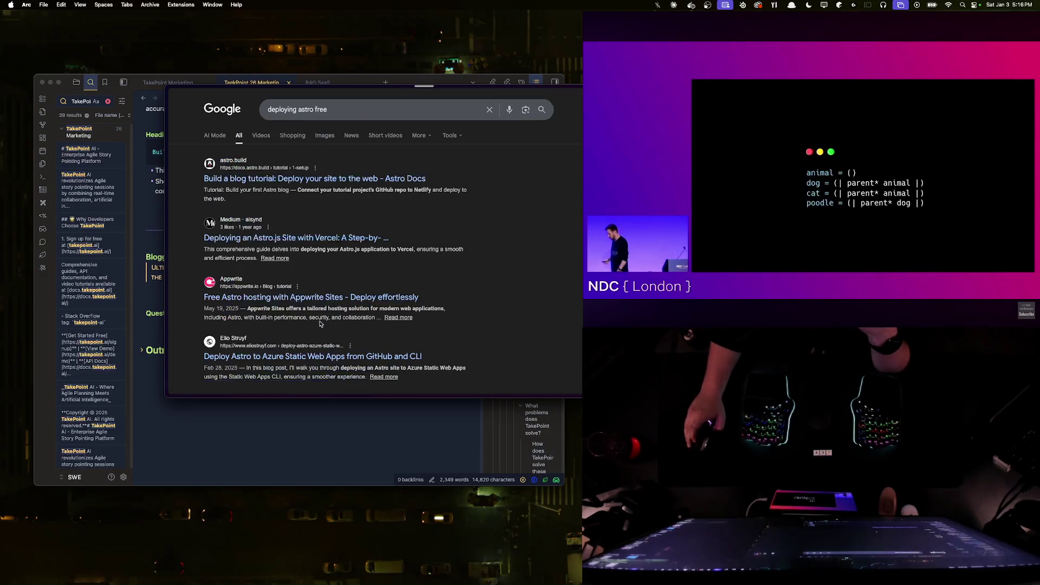
pyautogui.tripleClick(336, 102)
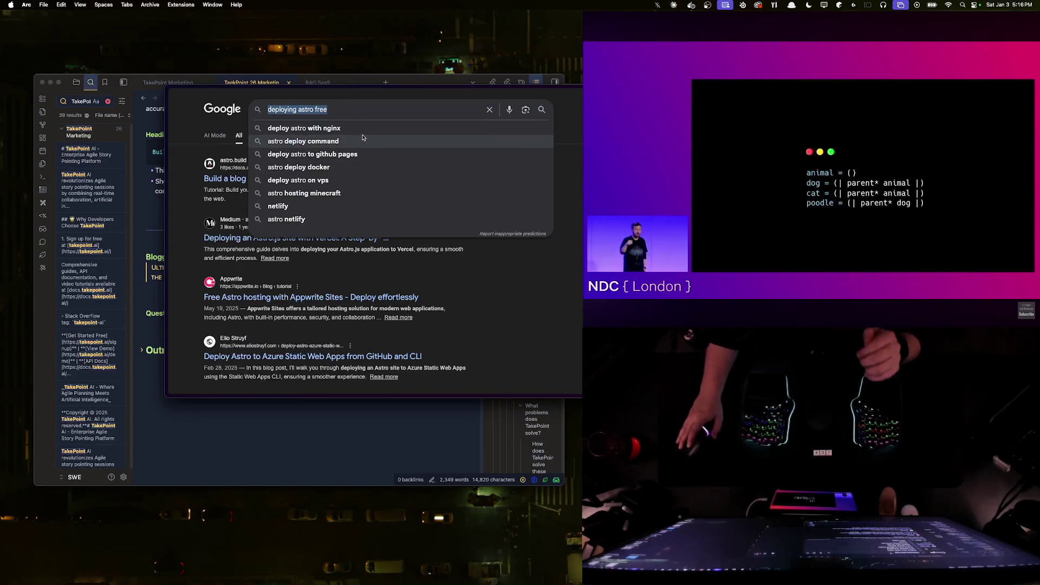
pyautogui.write('astro')
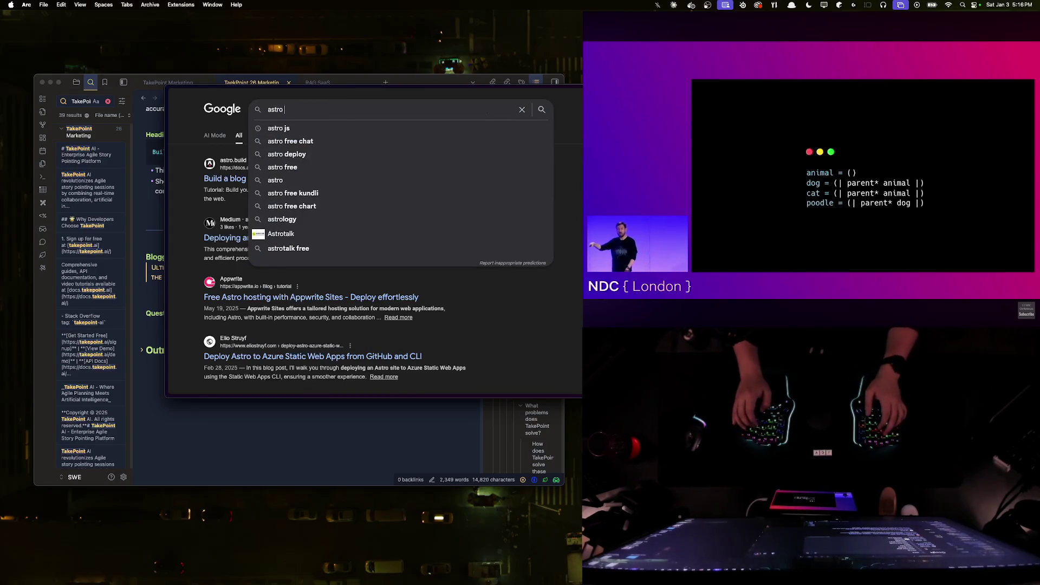
pyautogui.write(' alongside')
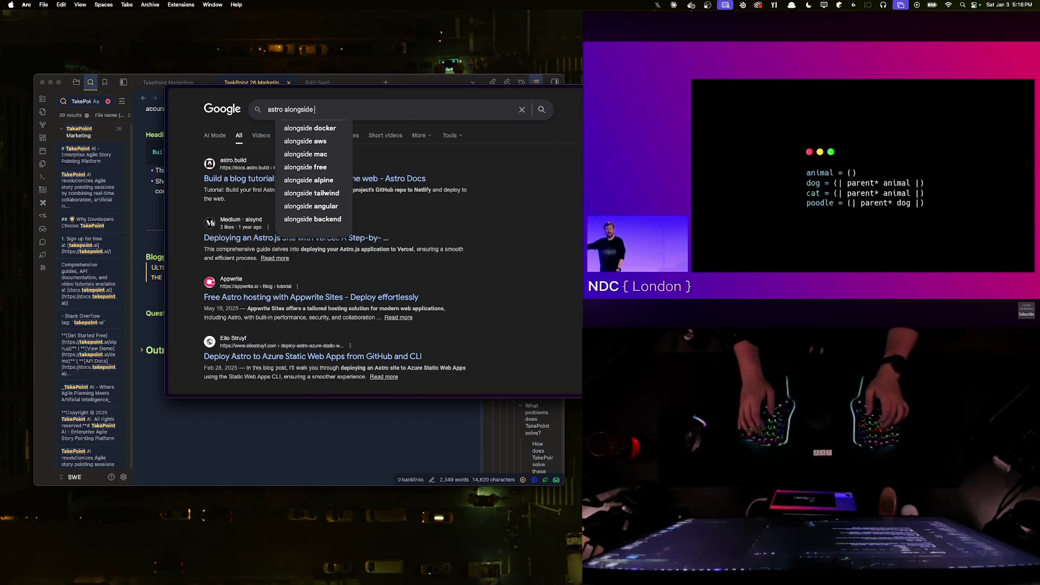
pyautogui.write(' existing rea')
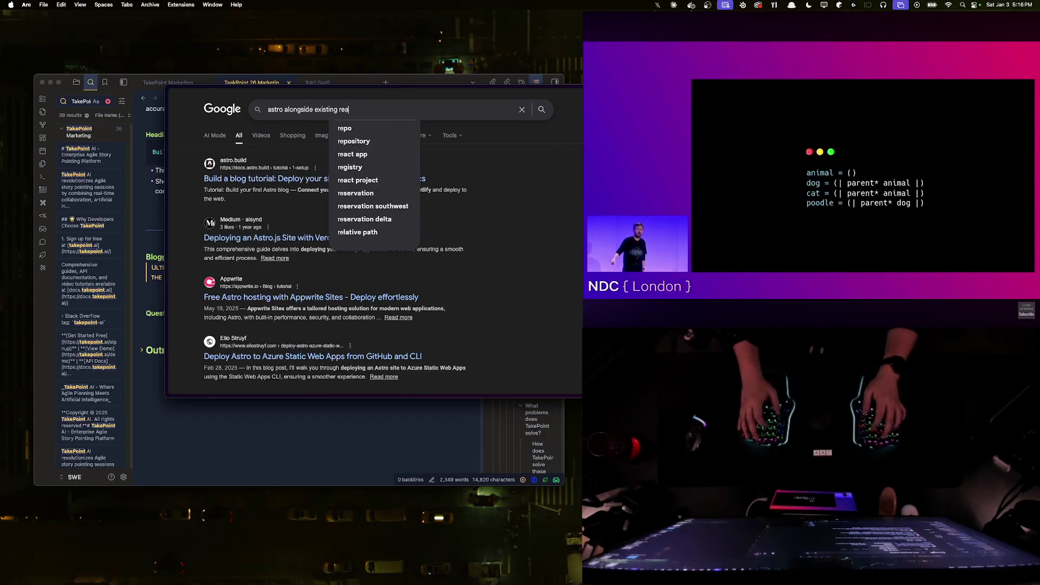
pyautogui.write('ct app')
# - Search 'astro alongside existing react app', read the package.json scripts step, then return to WebStorm
pyautogui.press('Return')
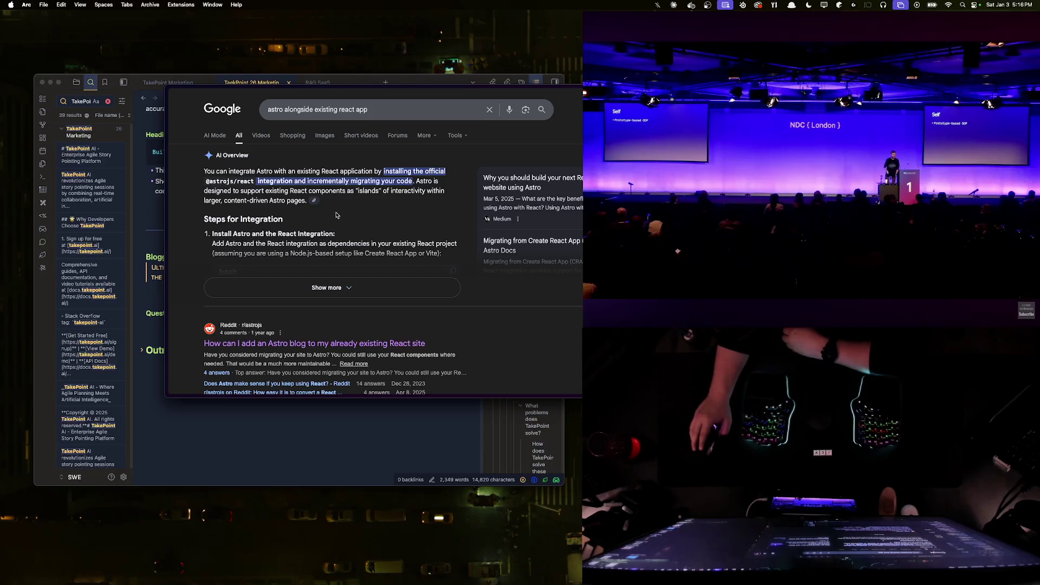
pyautogui.scroll(-1, 337, 215)
pyautogui.scroll(-2, 335, 216)
pyautogui.scroll(-3, 333, 217)
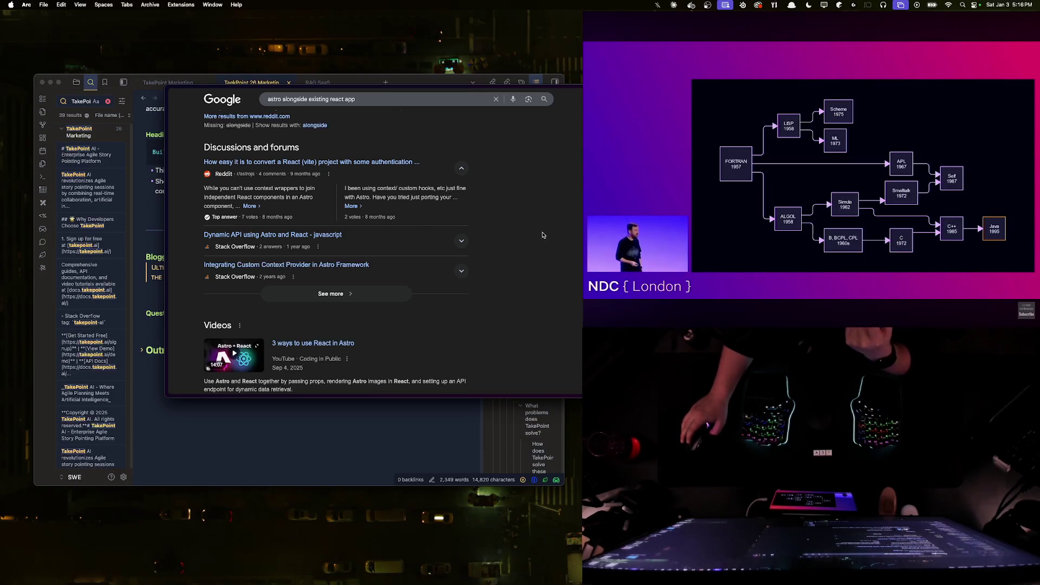
pyautogui.scroll(-2, 543, 235)
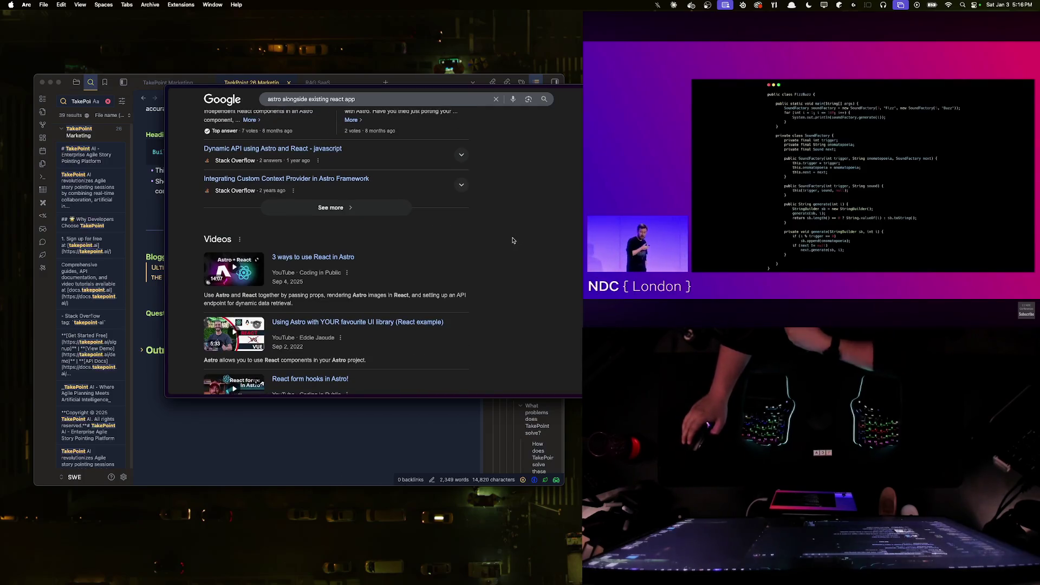
pyautogui.scroll(-1, 514, 240)
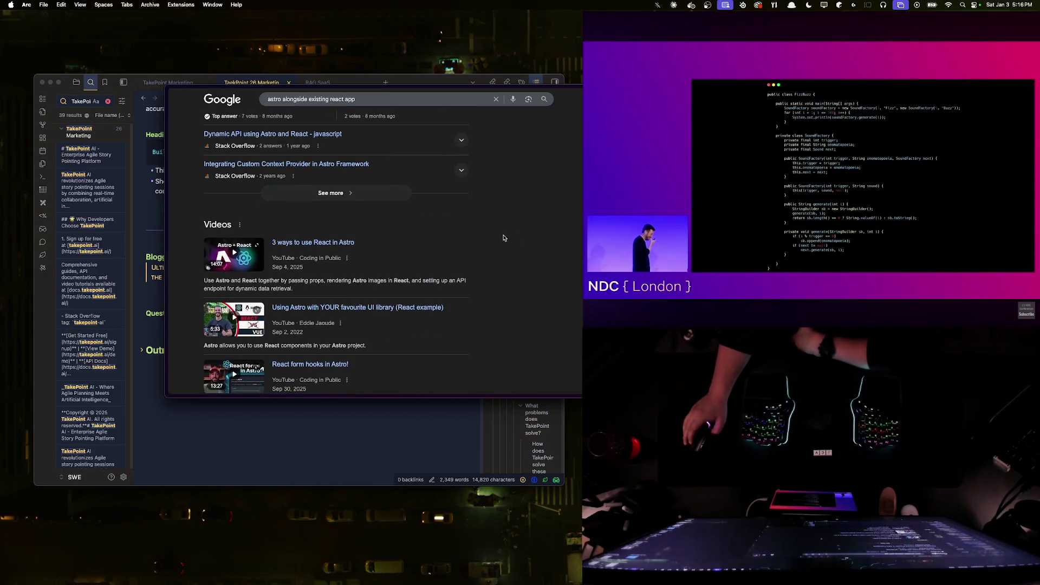
pyautogui.scroll(10, 513, 217)
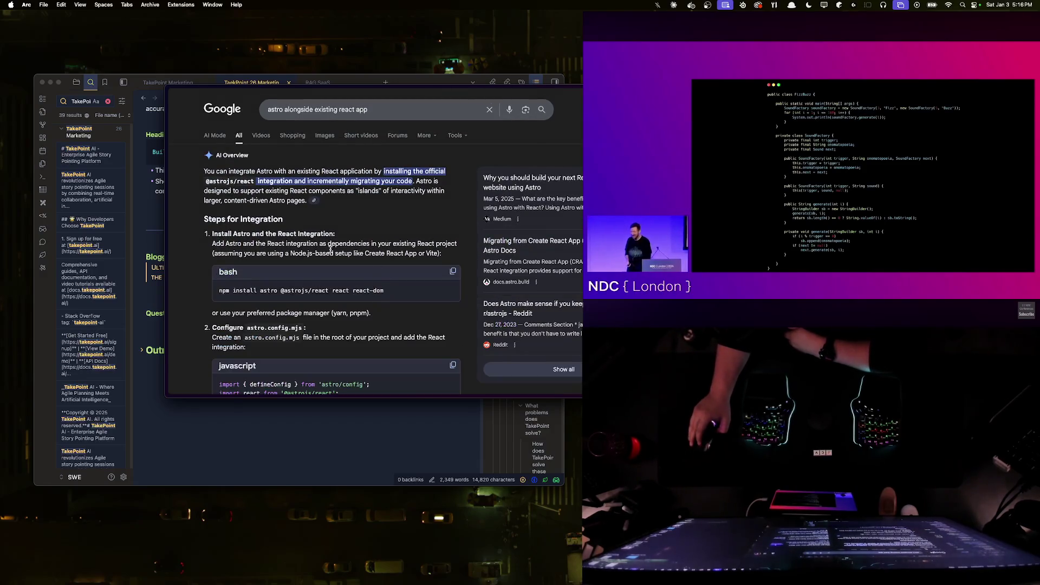
pyautogui.scroll(-5, 381, 244)
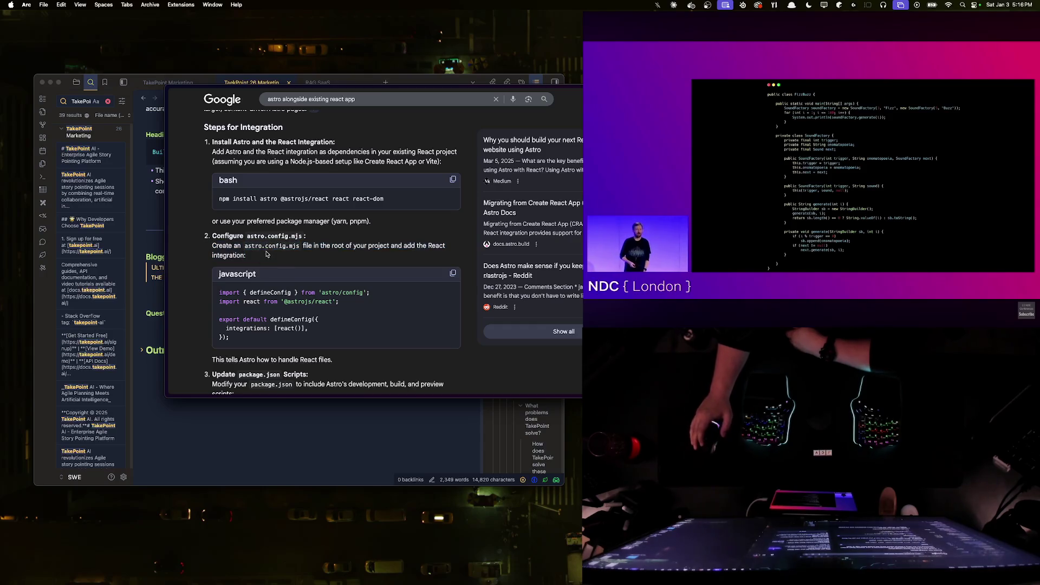
pyautogui.scroll(-3, 286, 235)
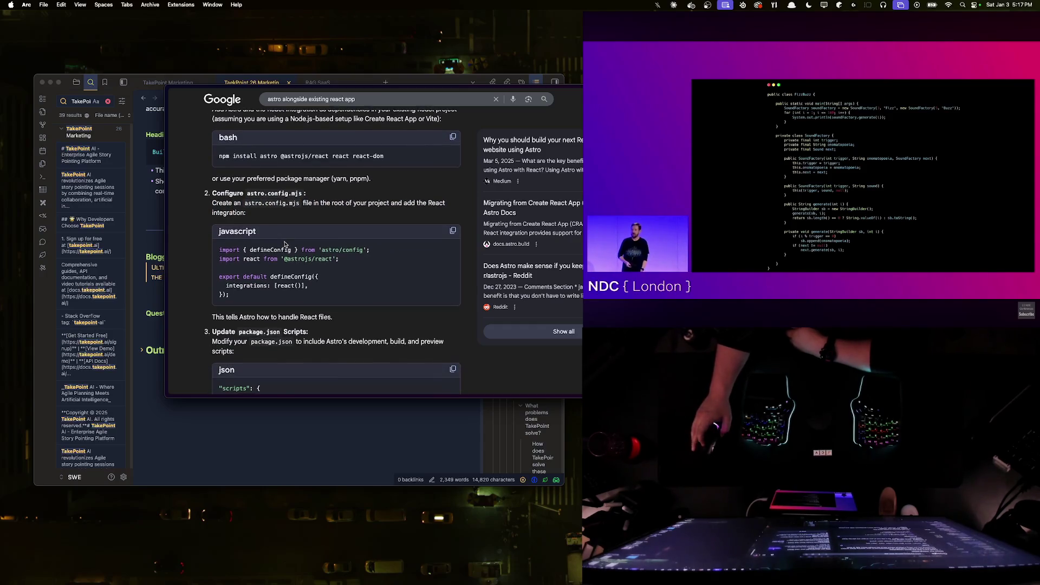
pyautogui.scroll(-2, 285, 245)
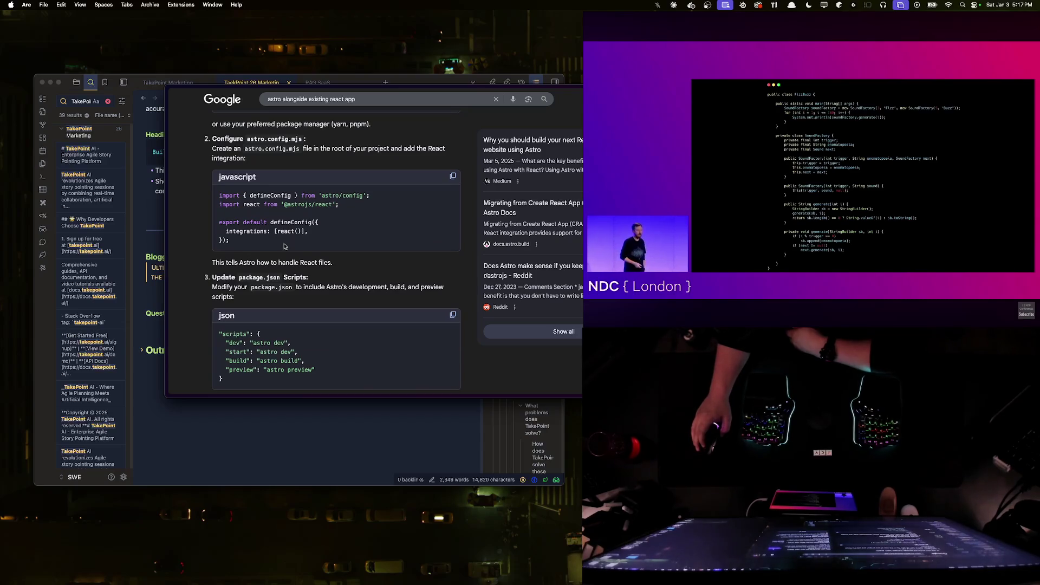
pyautogui.moveTo(213, 278); pyautogui.dragTo(236, 297)
pyautogui.click(239, 301)
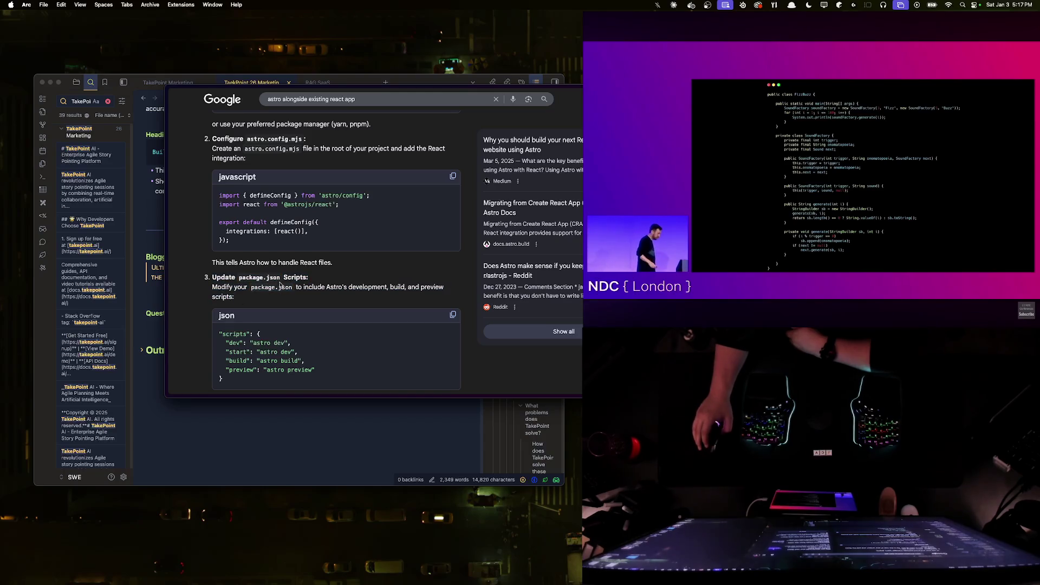
pyautogui.scroll(-4, 310, 281)
pyautogui.scroll(-4, 368, 262)
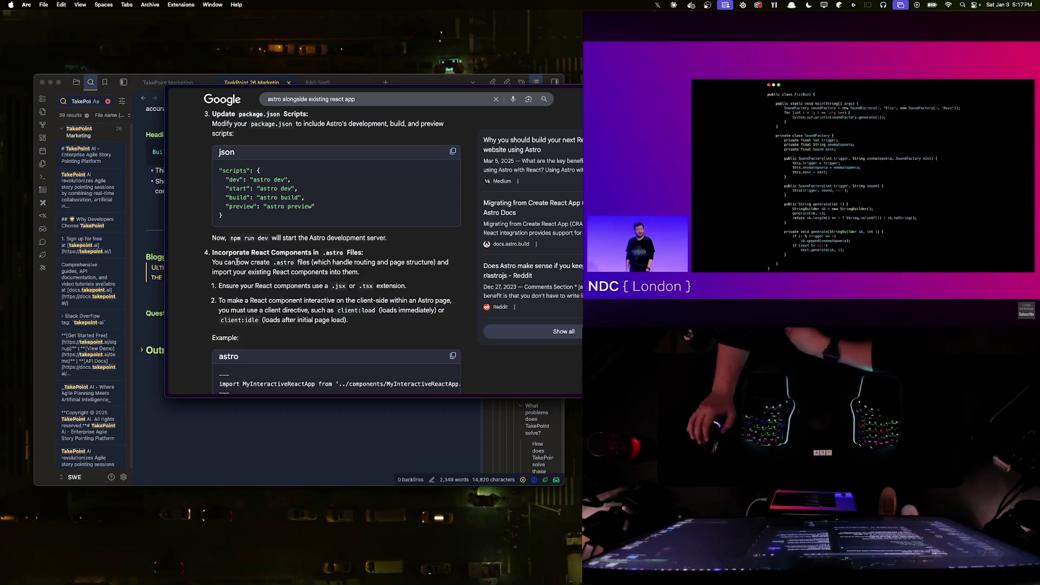
pyautogui.press('super+Tab')
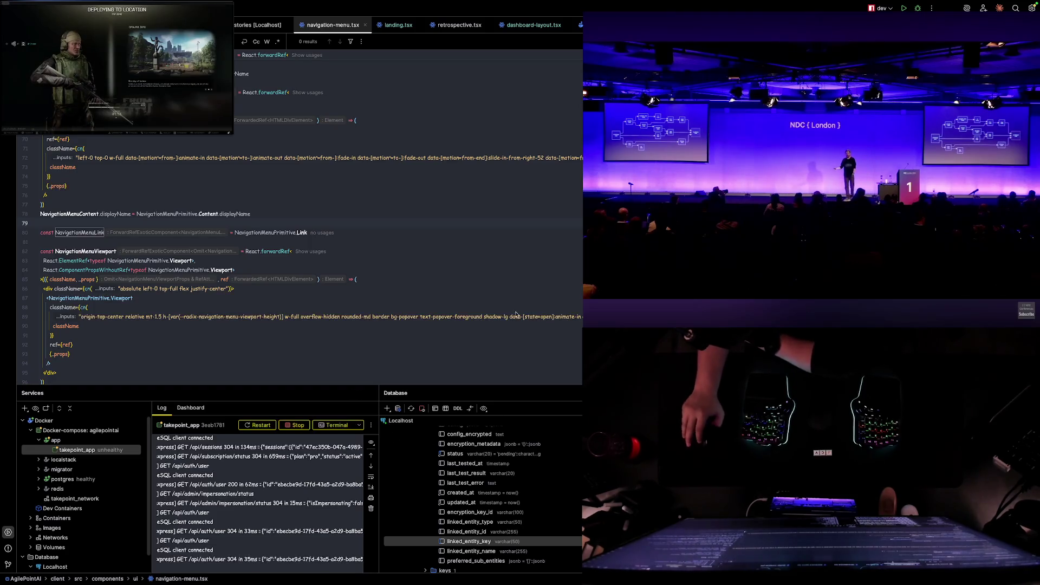
pyautogui.click(45, 268)
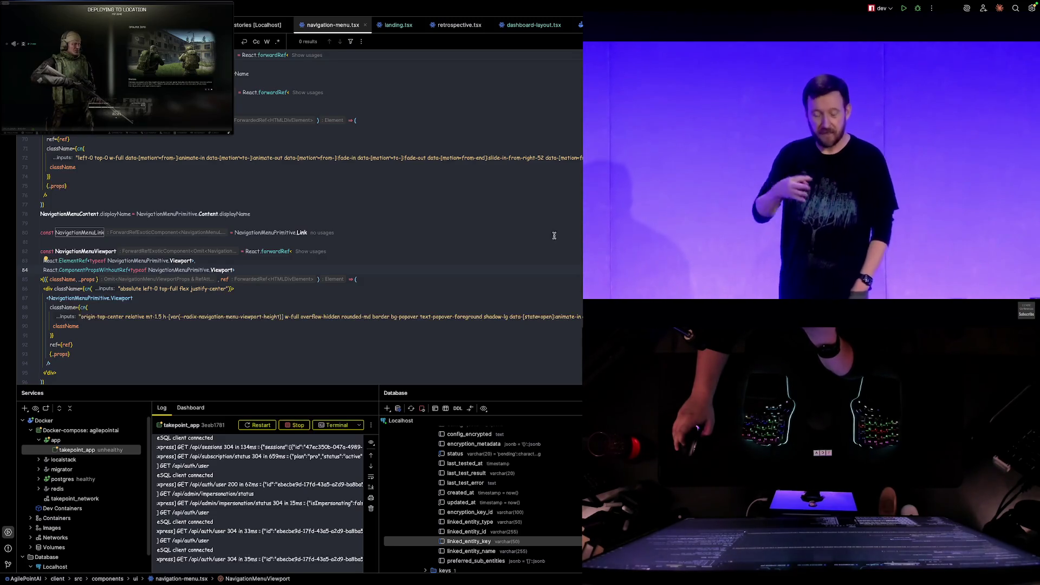
pyautogui.press('super+Tab')
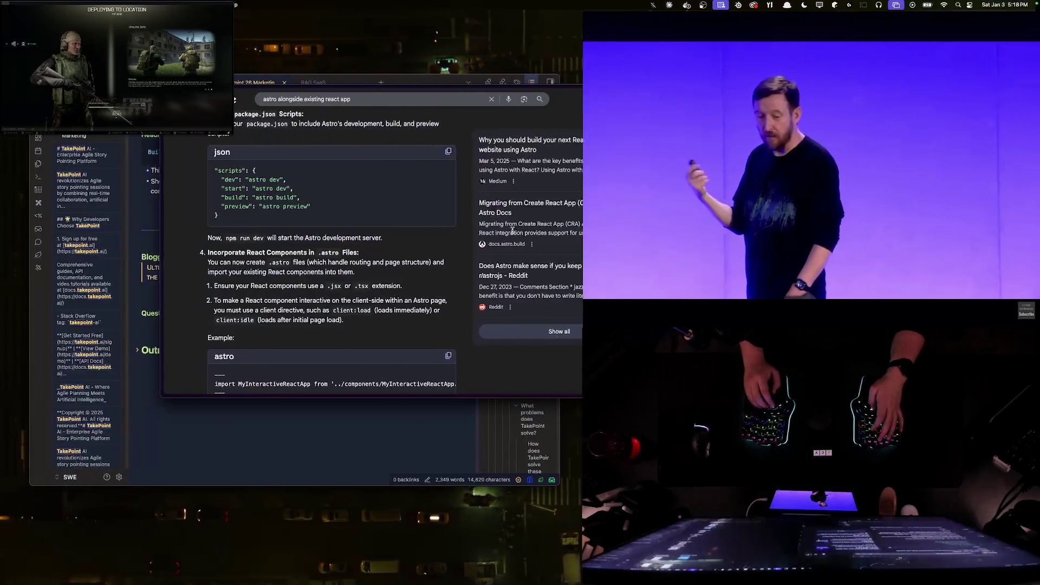
pyautogui.scroll(10, 439, 212)
# - Search 'monorepo pnpm workspace' and open the pnpm Workspace documentation result
pyautogui.click(372, 108)
pyautogui.press('super+a')
pyautogui.press('BackSpace')
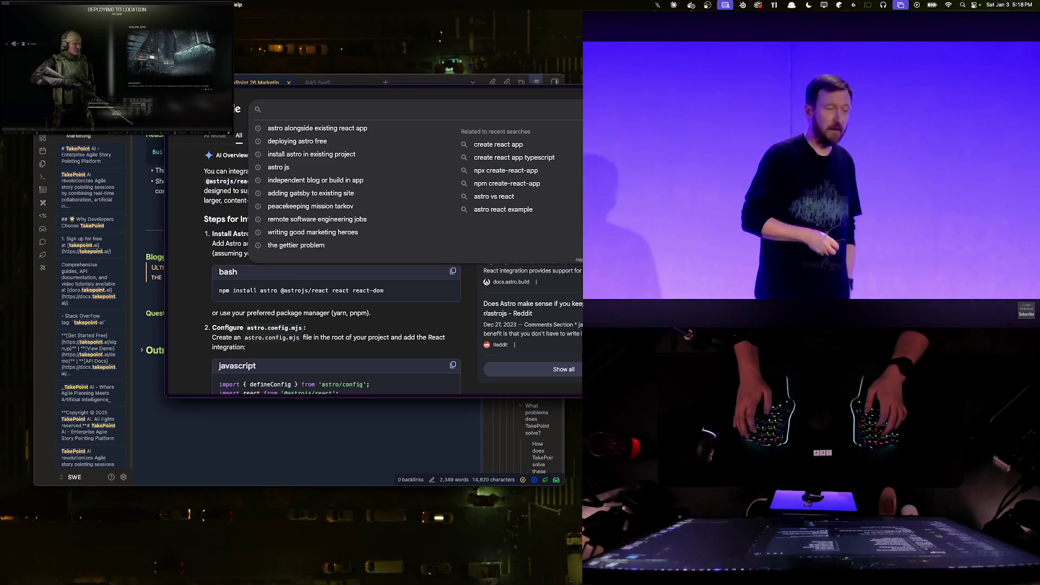
pyautogui.write('monorepo ')
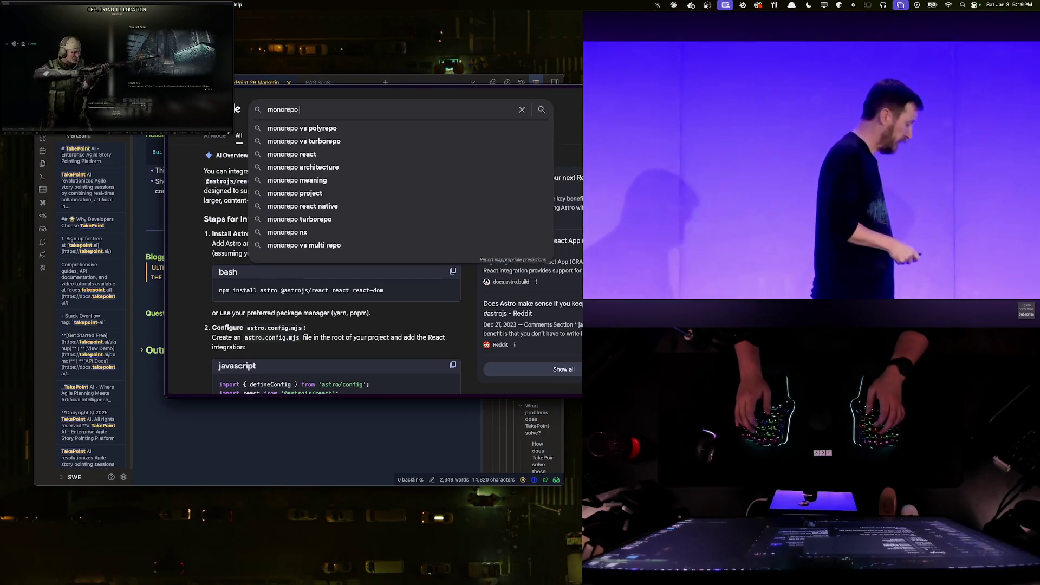
pyautogui.write('pn')
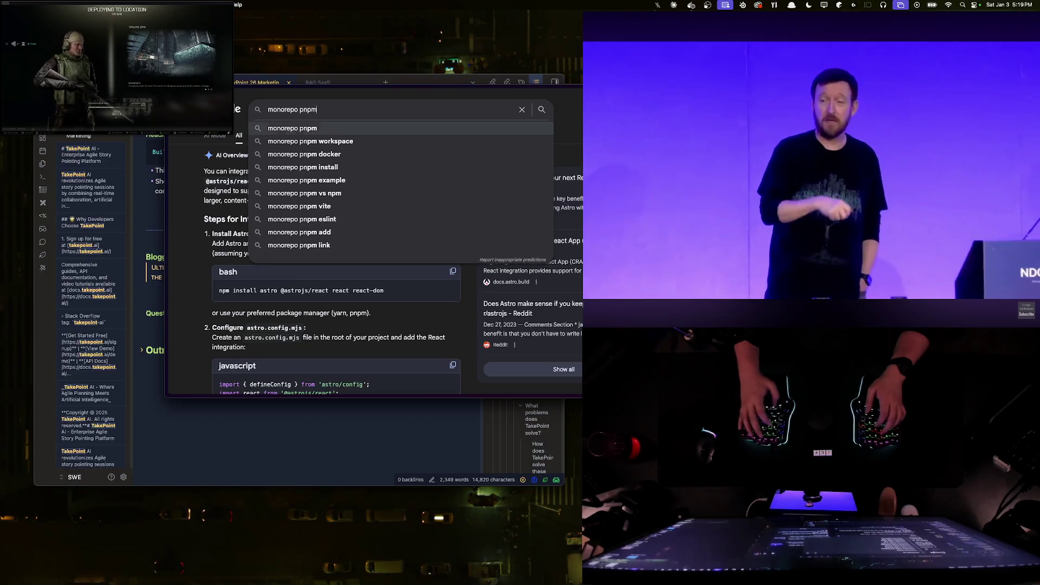
pyautogui.write('pm')
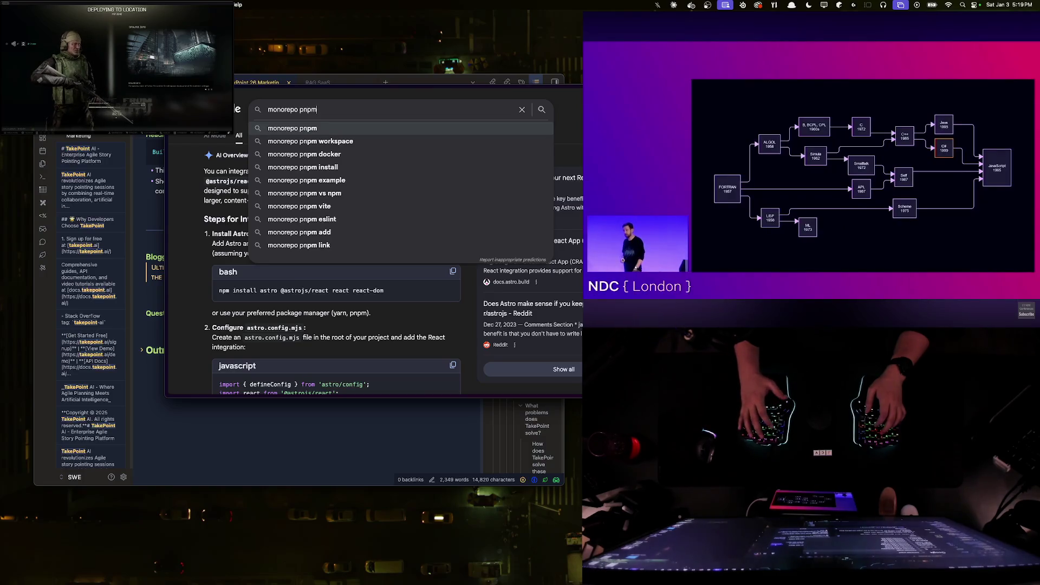
pyautogui.press('Down')
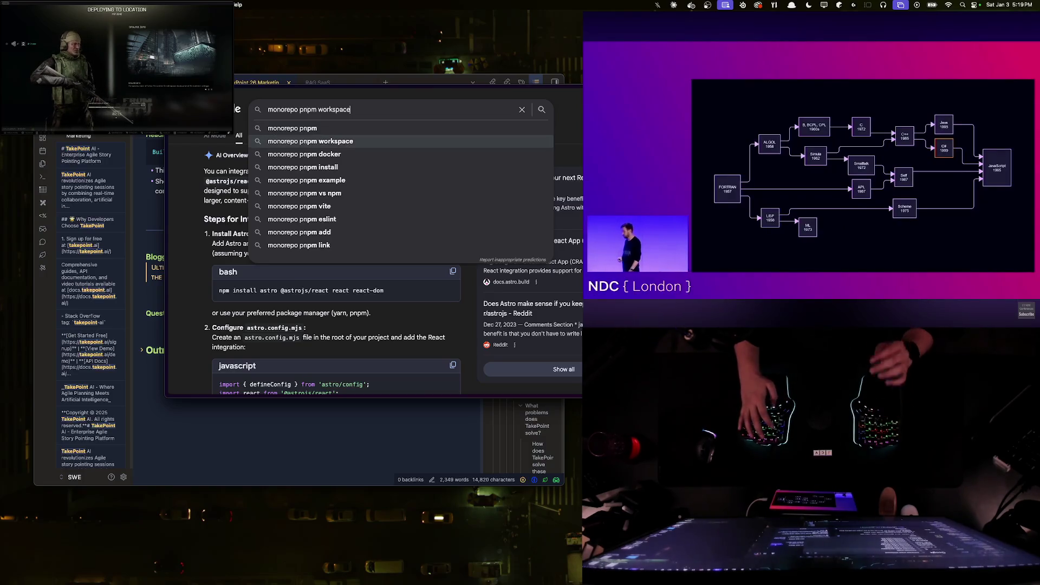
pyautogui.press('Return')
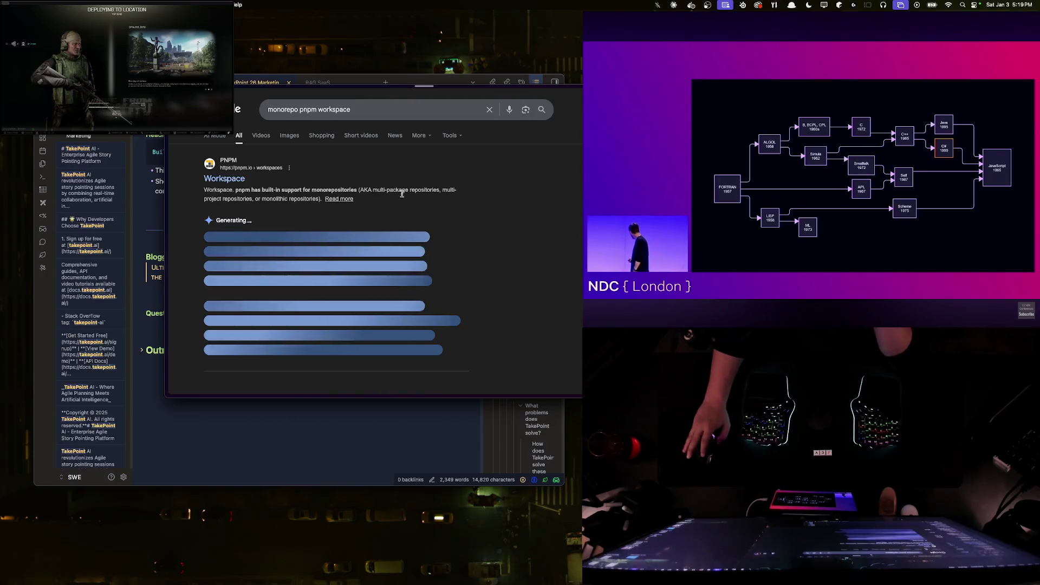
pyautogui.click(230, 178)
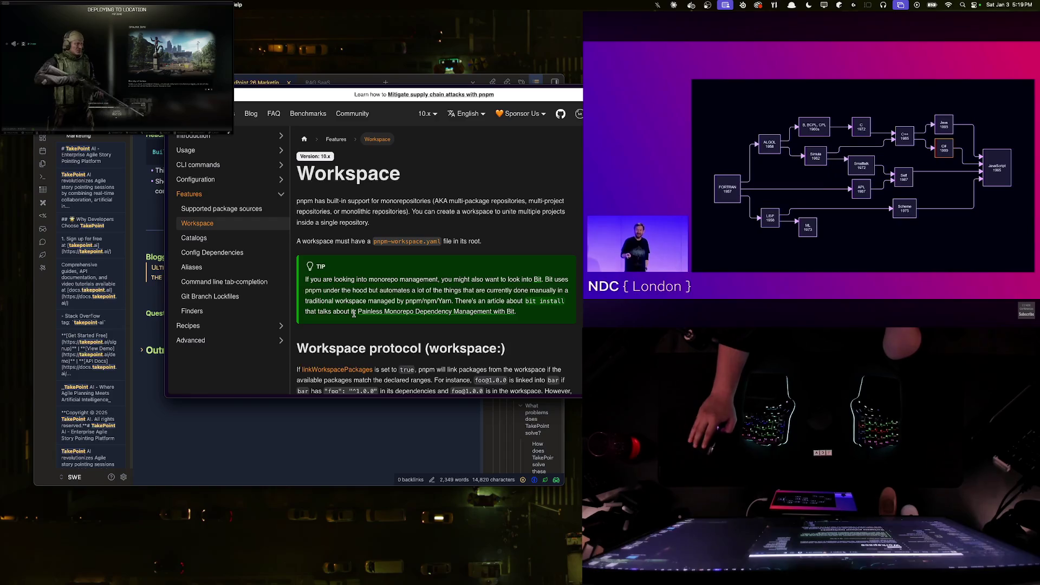
pyautogui.scroll(-1, 354, 315)
pyautogui.scroll(-3, 355, 316)
pyautogui.scroll(-3, 355, 319)
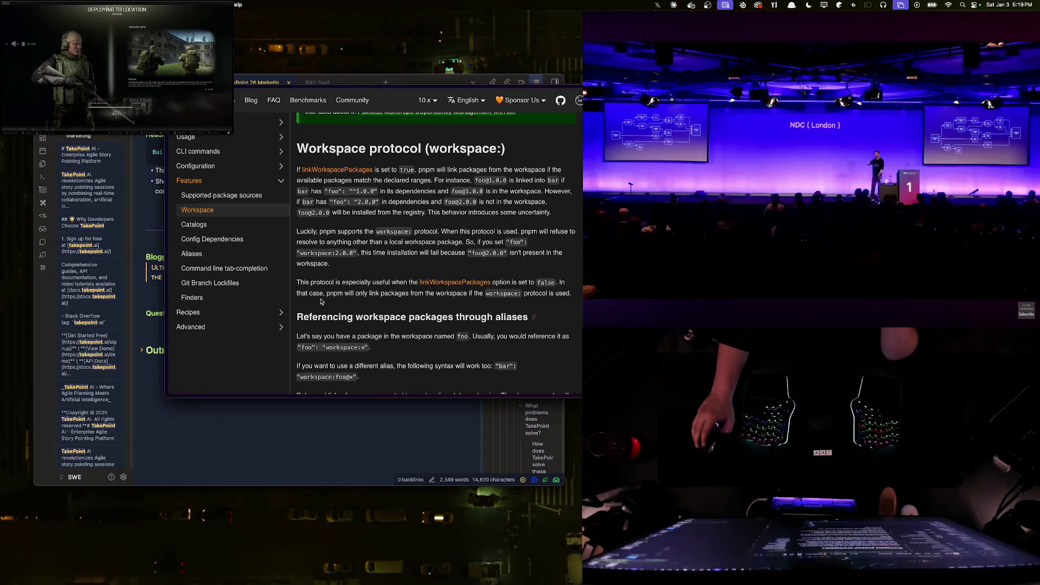
# - Read the paragraph on when the workspace protocol helps in the pnpm docs
pyautogui.tripleClick(347, 291)
pyautogui.click(348, 291)
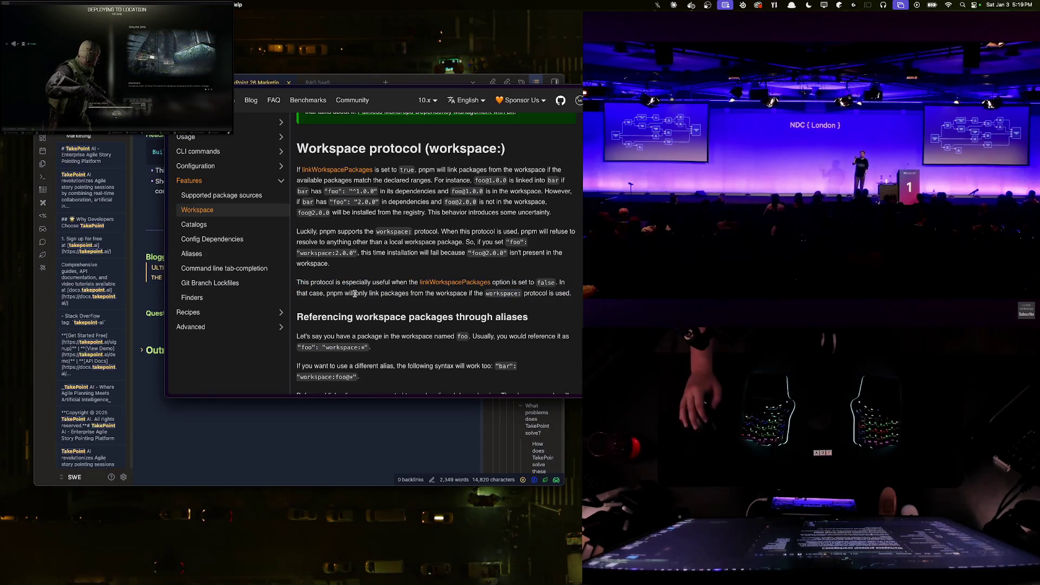
pyautogui.moveTo(813, 187)
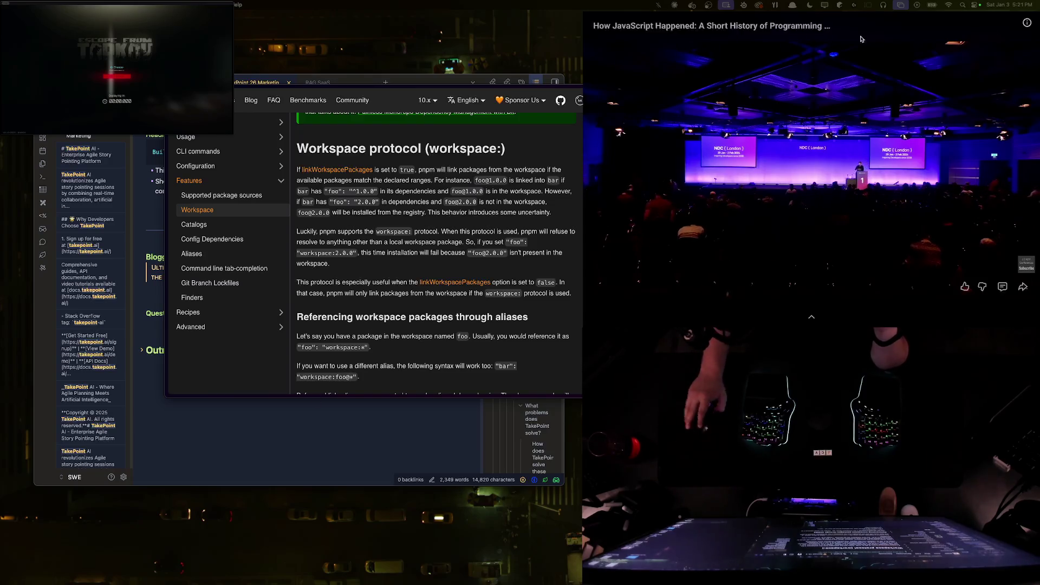
pyautogui.moveTo(813, 162)
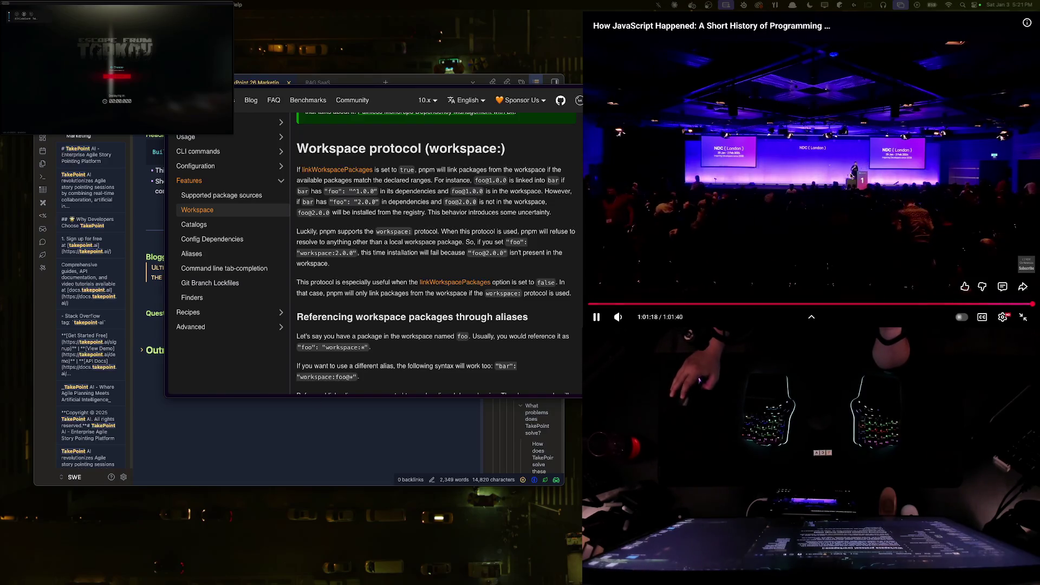
# - Exit full-screen playback of the NDC London talk and restore the YouTube window layout
pyautogui.click(1026, 318)
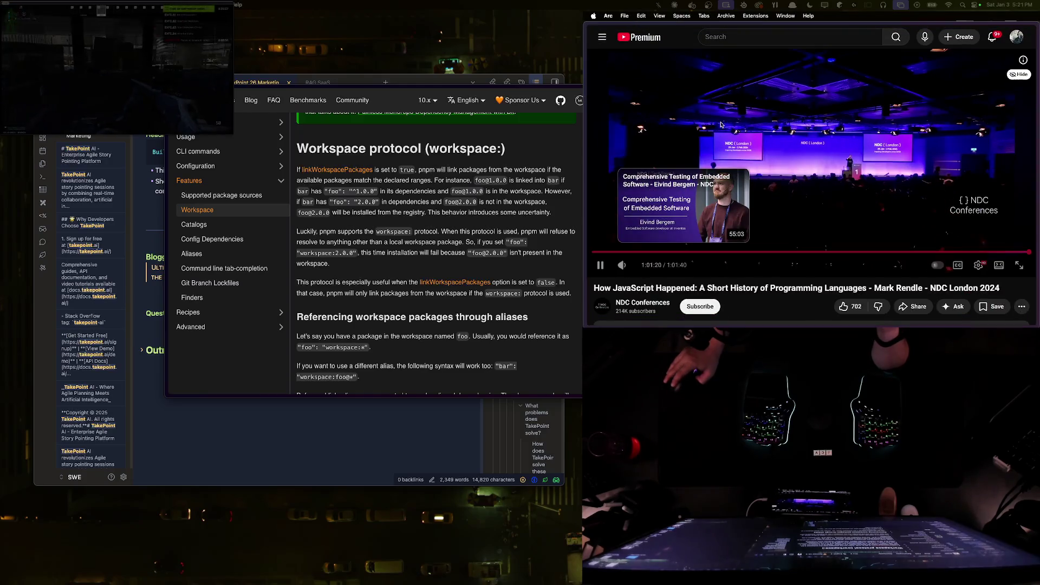
pyautogui.hotkey('ctrl', 'Up')
pyautogui.click(835, 158)
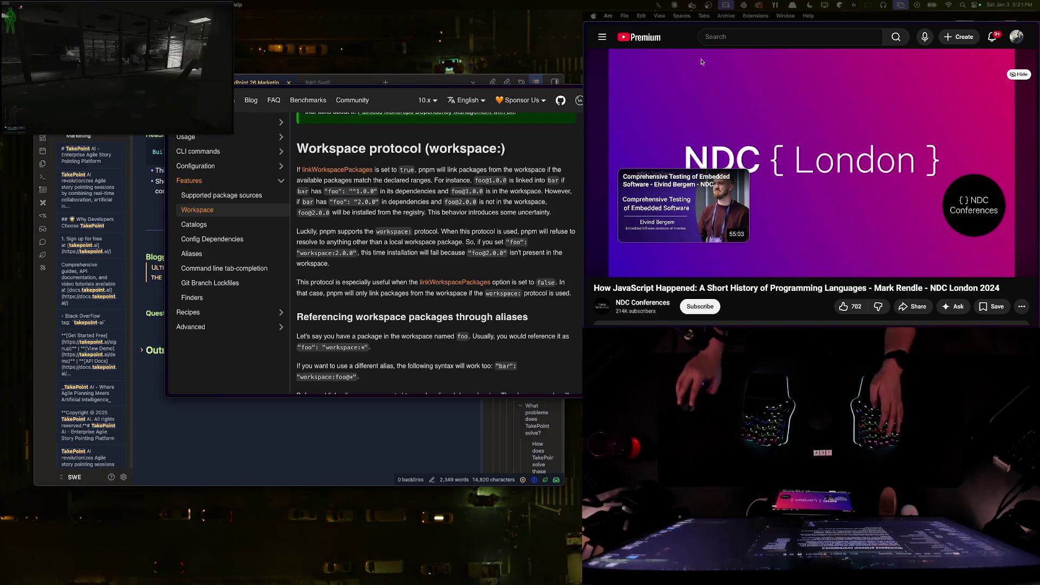
# - Load the local TakePoint dashboard at localhost:5000 in a new Arc tab
pyautogui.press('super+s')
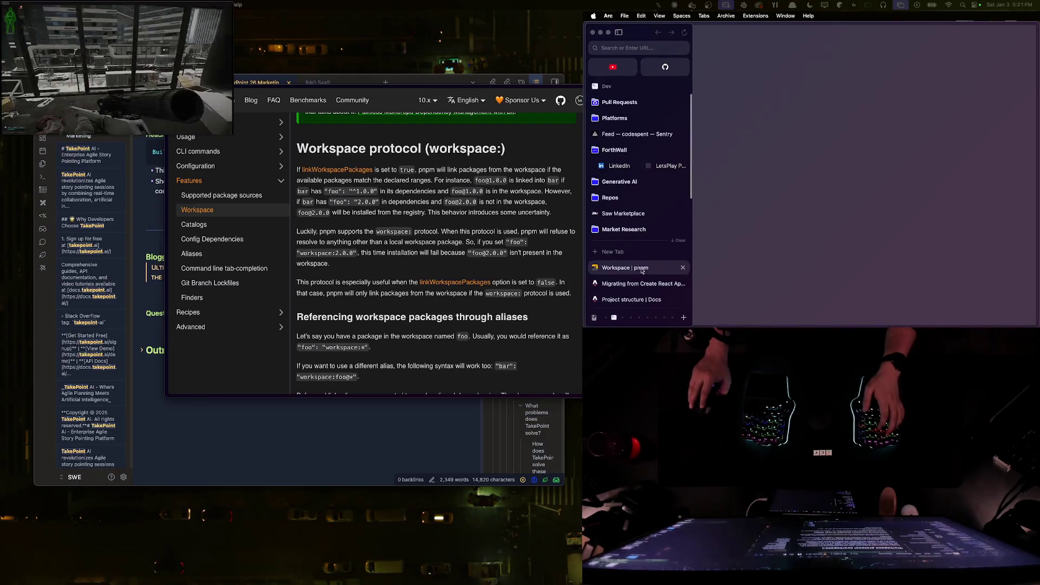
pyautogui.press('super+t')
pyautogui.write('ta')
pyautogui.press('Return')
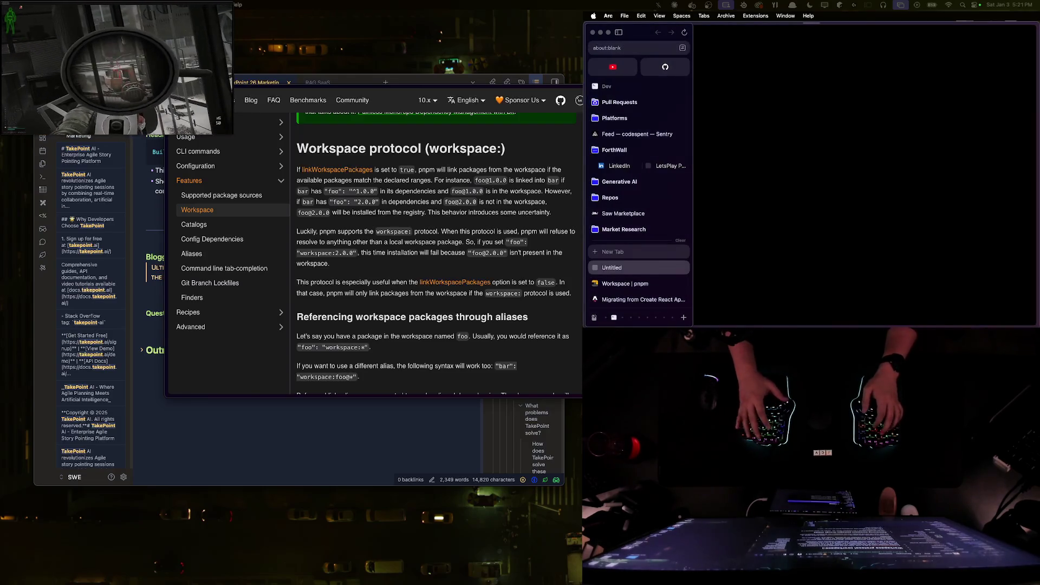
pyautogui.press('super+t')
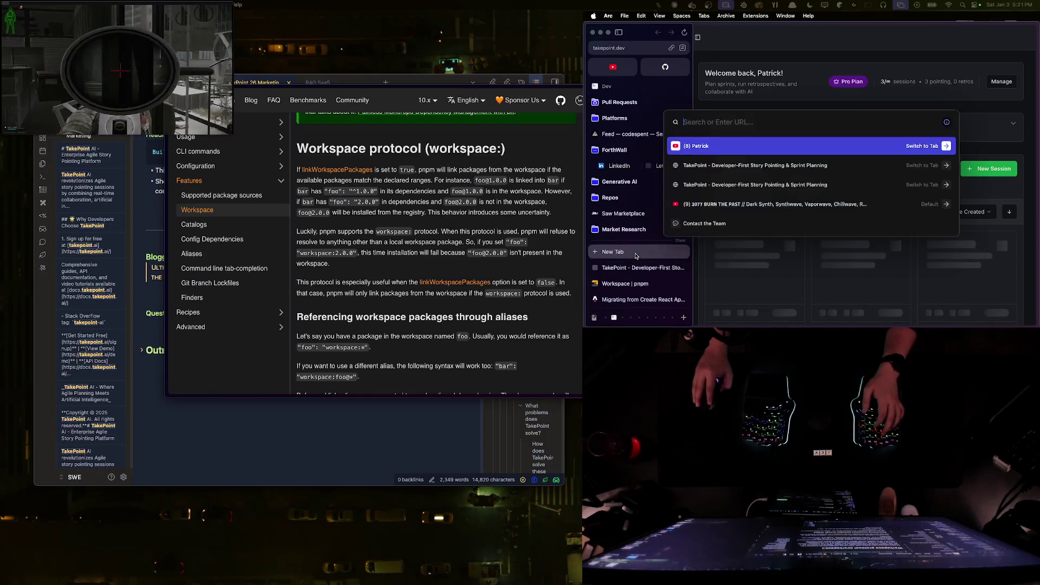
pyautogui.write('localhost')
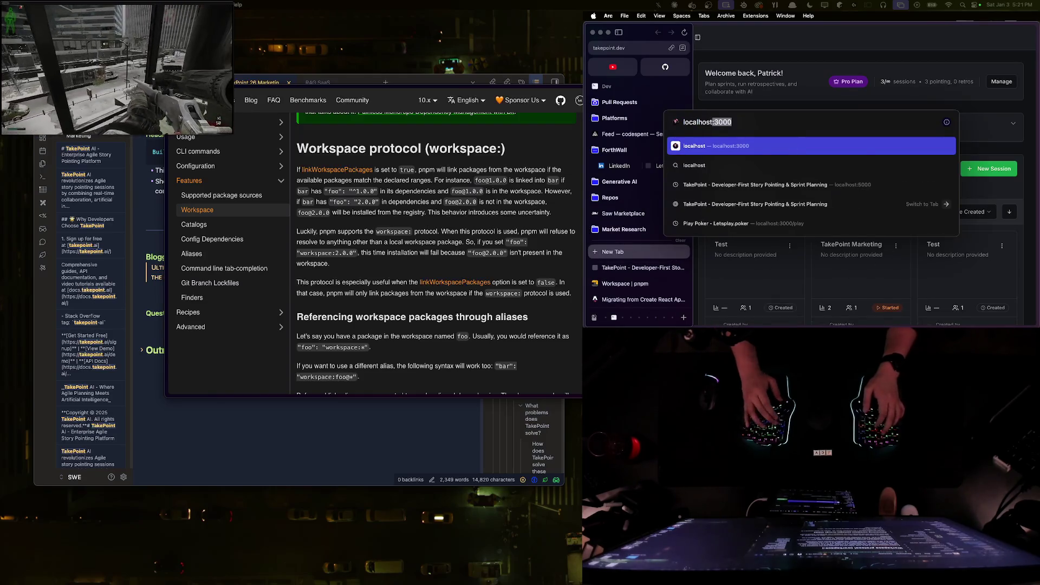
pyautogui.write(':50')
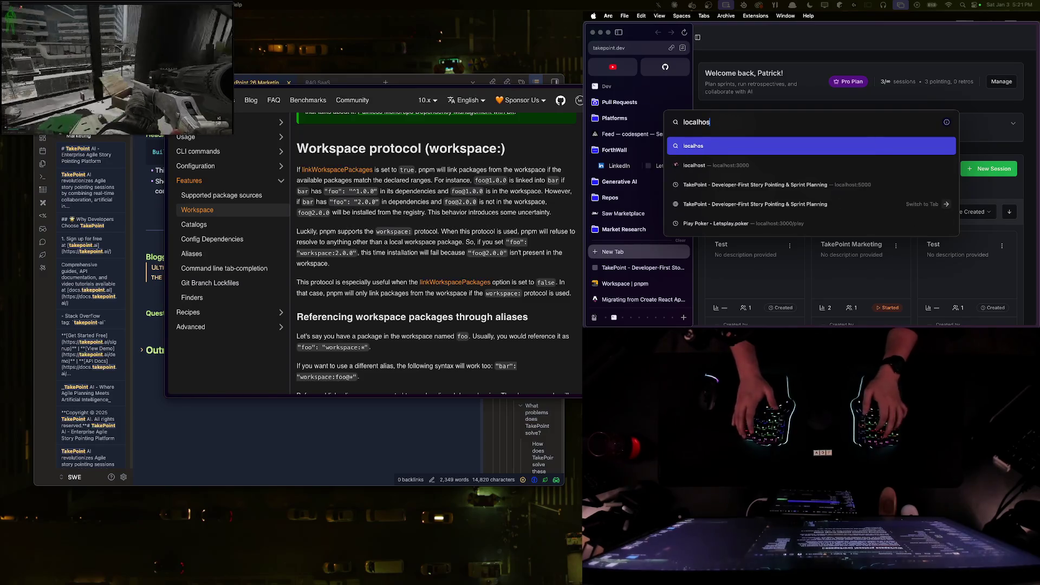
pyautogui.press('BackSpace')
pyautogui.press('BackSpace')
pyautogui.write('5000')
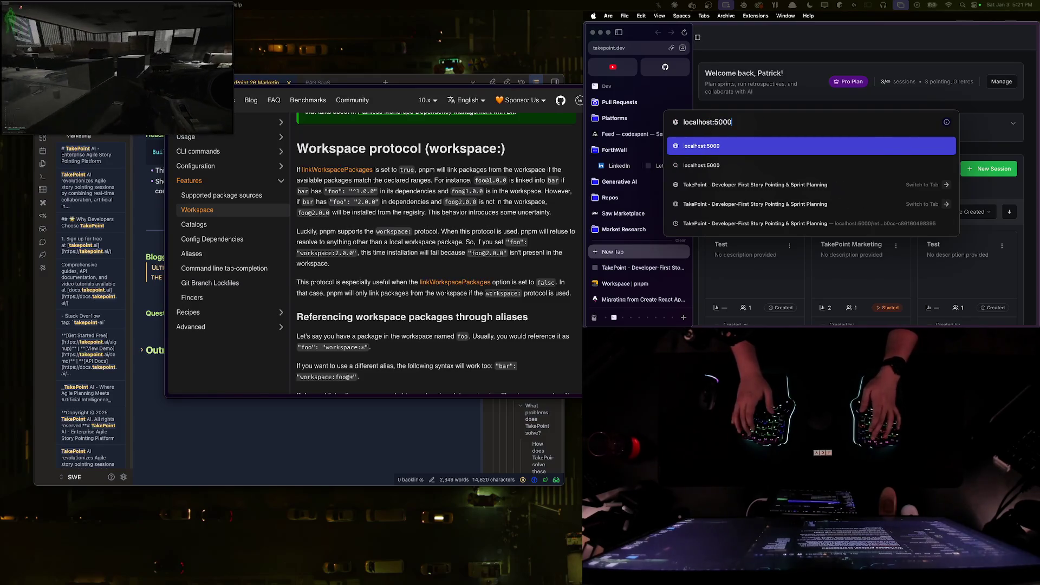
pyautogui.press('Return')
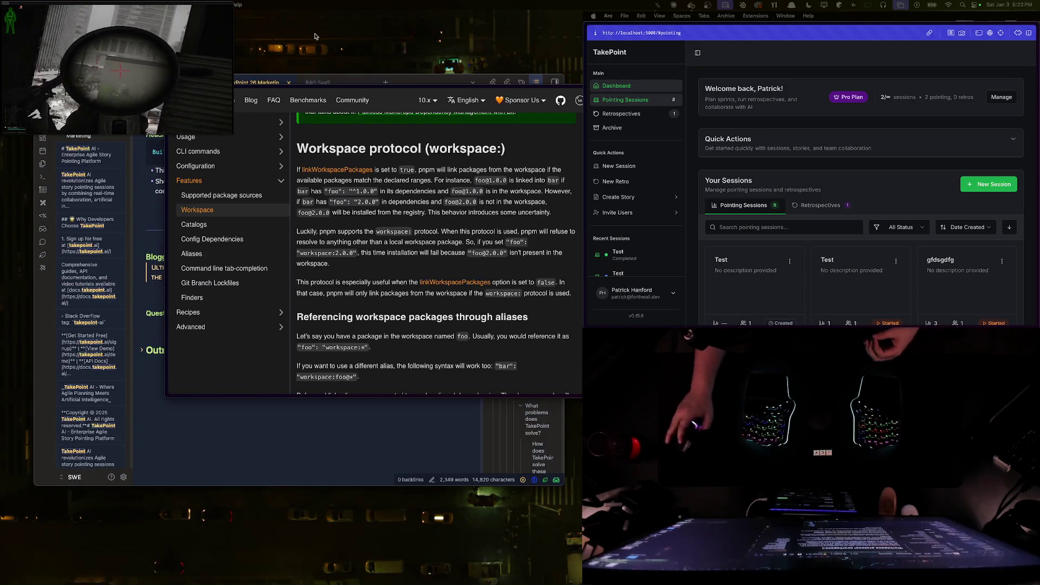
# - Move the pnpm docs window aside and switch to WebStorm with navigation-menu.tsx
pyautogui.moveTo(311, 89); pyautogui.dragTo(390, 163)
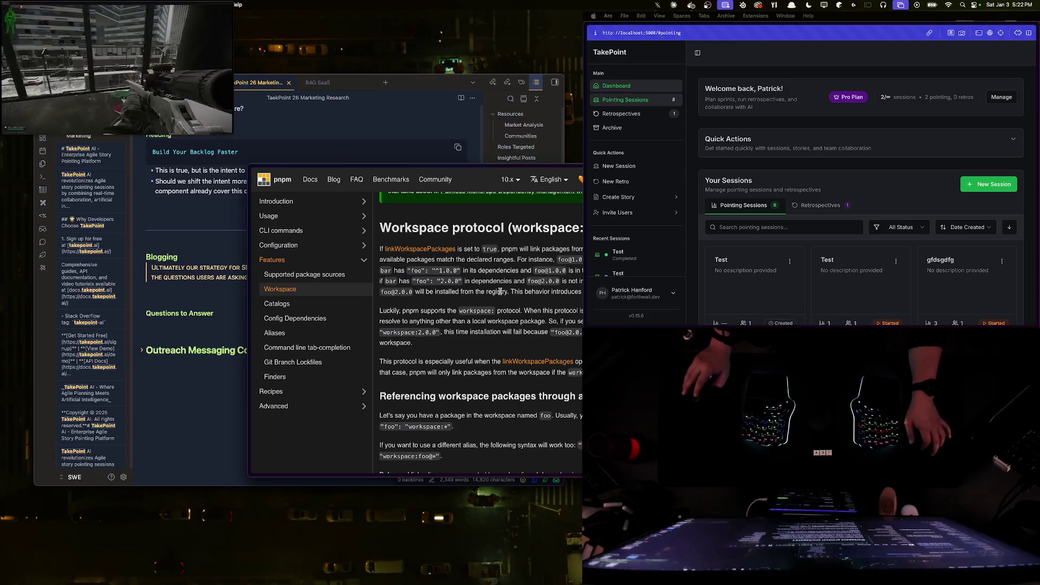
pyautogui.press('super+Tab')
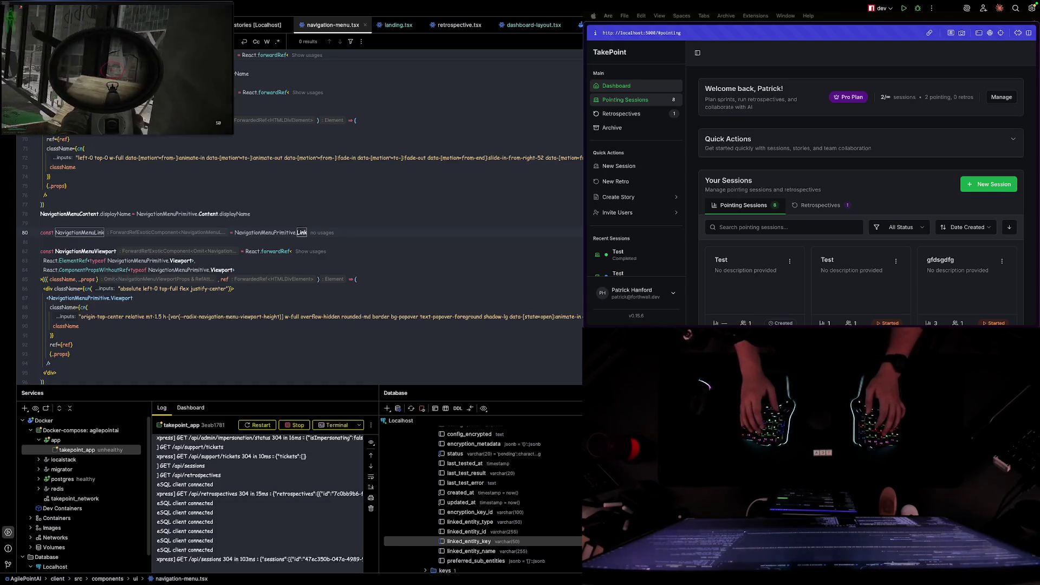
# - Switch from WebStorm back to the research notes and pnpm docs window
pyautogui.hotkey('ctrl', 'Right')
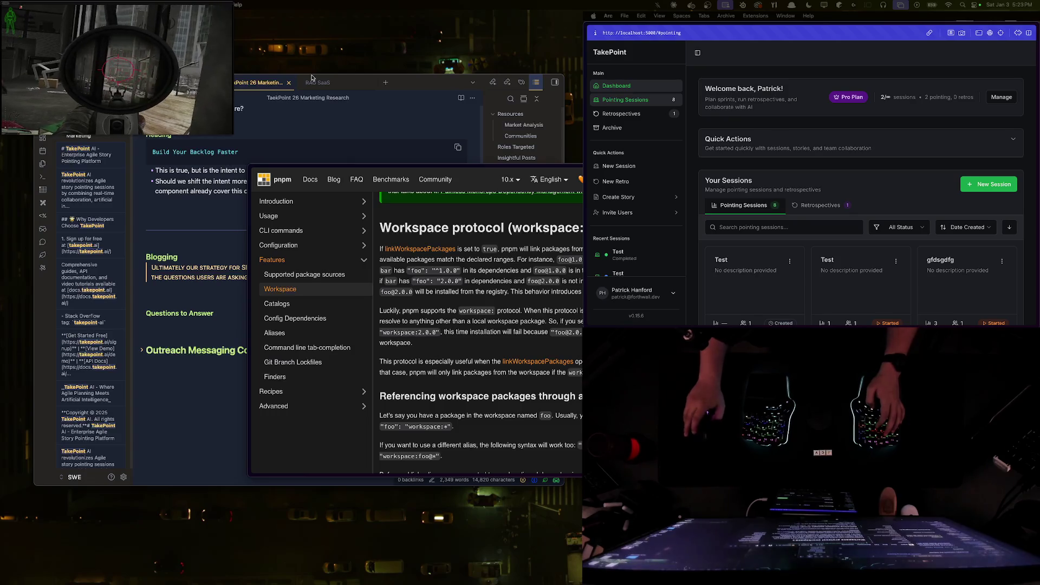
# - Focus and reposition the pnpm docs window, reading down to the publishing workspace packages examples
pyautogui.click(477, 307)
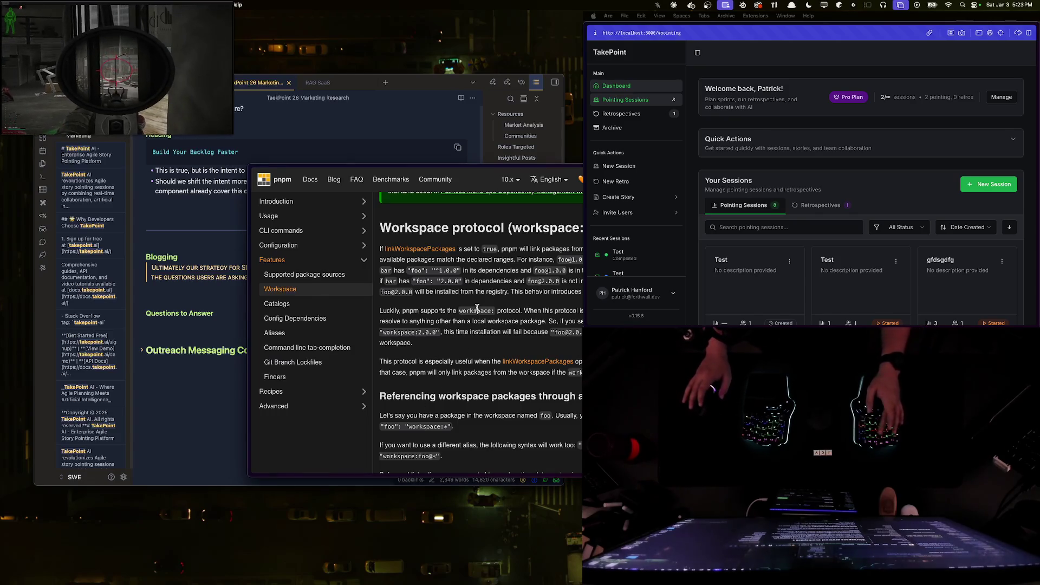
pyautogui.scroll(-3, 453, 307)
pyautogui.scroll(-3, 453, 306)
pyautogui.scroll(15, 443, 325)
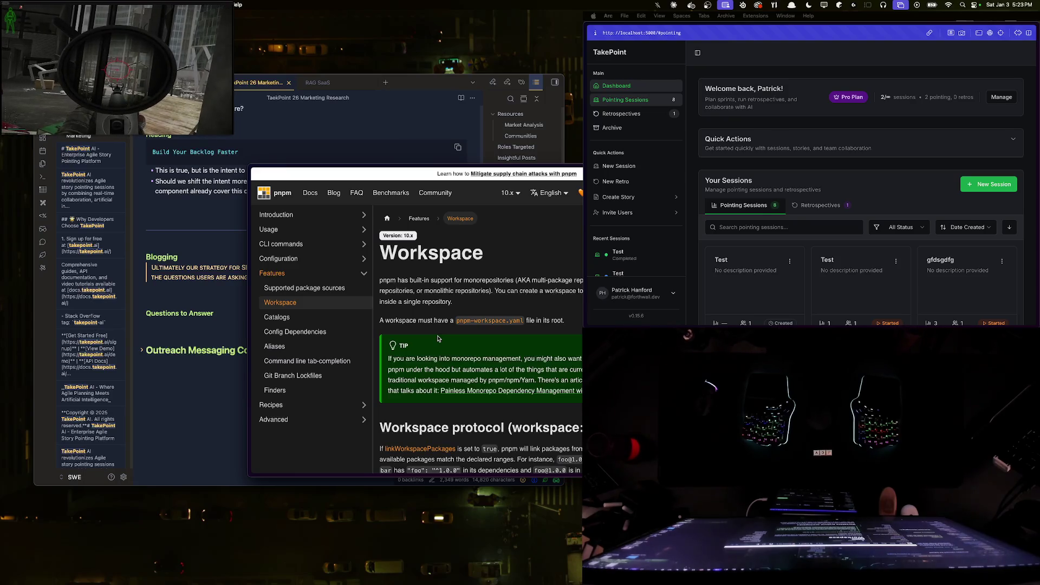
pyautogui.moveTo(430, 336)
pyautogui.mouseDown()
pyautogui.moveTo(299, 248)
pyautogui.moveTo(314, 290)
pyautogui.moveTo(230, 257)
pyautogui.mouseUp()
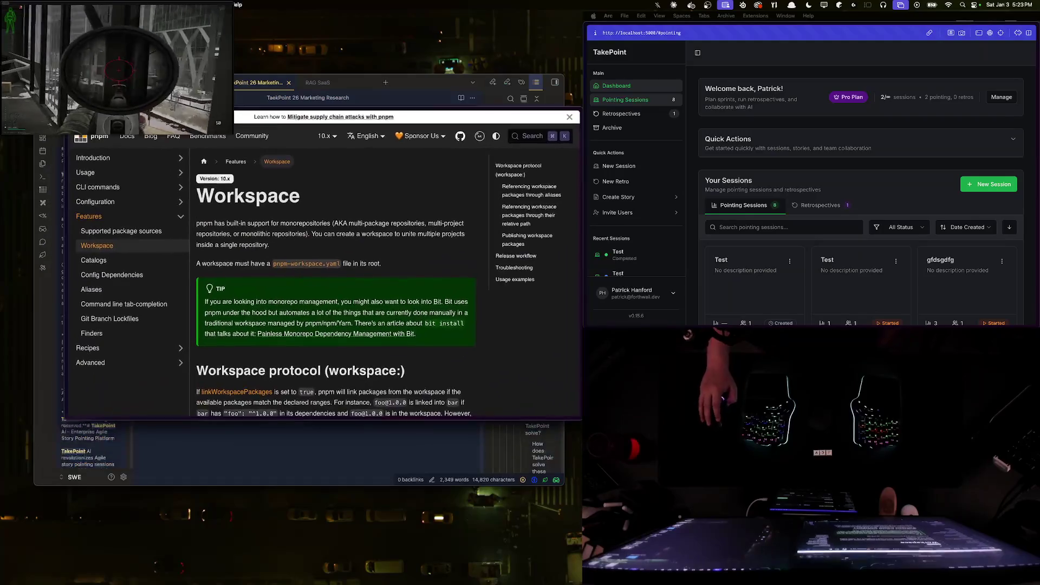
pyautogui.scroll(-5, 231, 257)
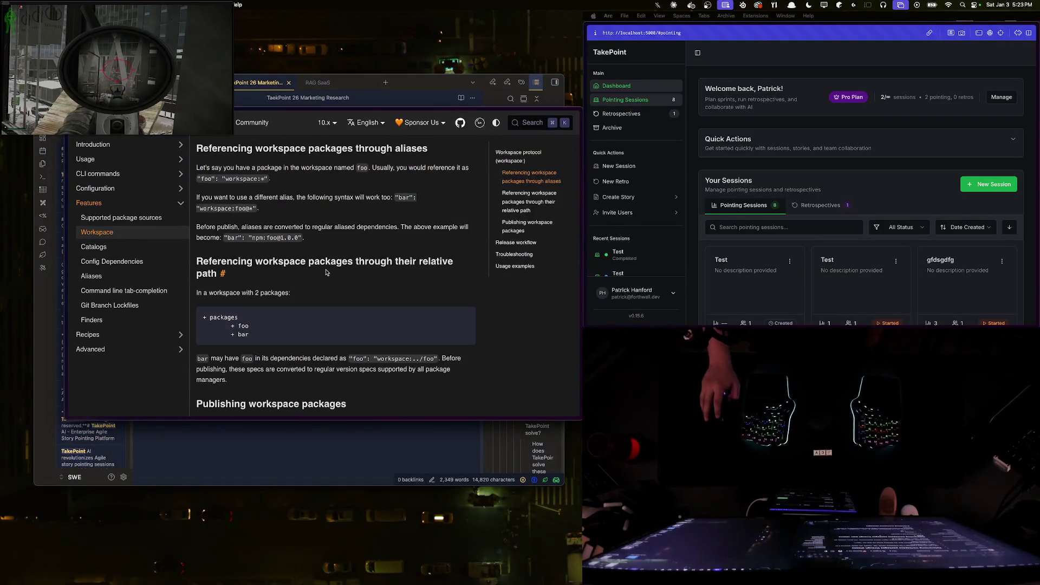
pyautogui.scroll(-5, 334, 293)
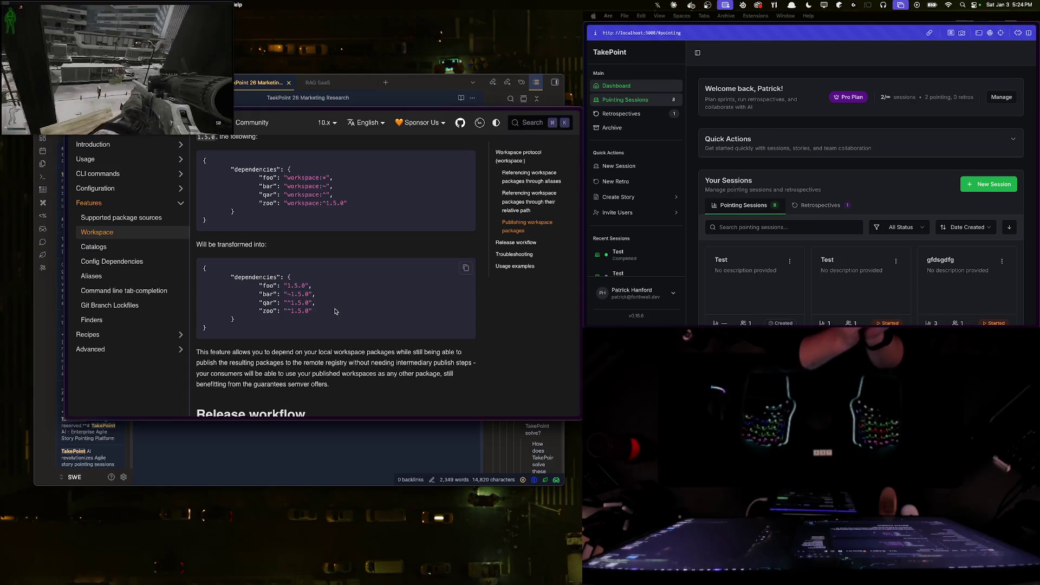
pyautogui.press('super+t')
pyautogui.write('running')
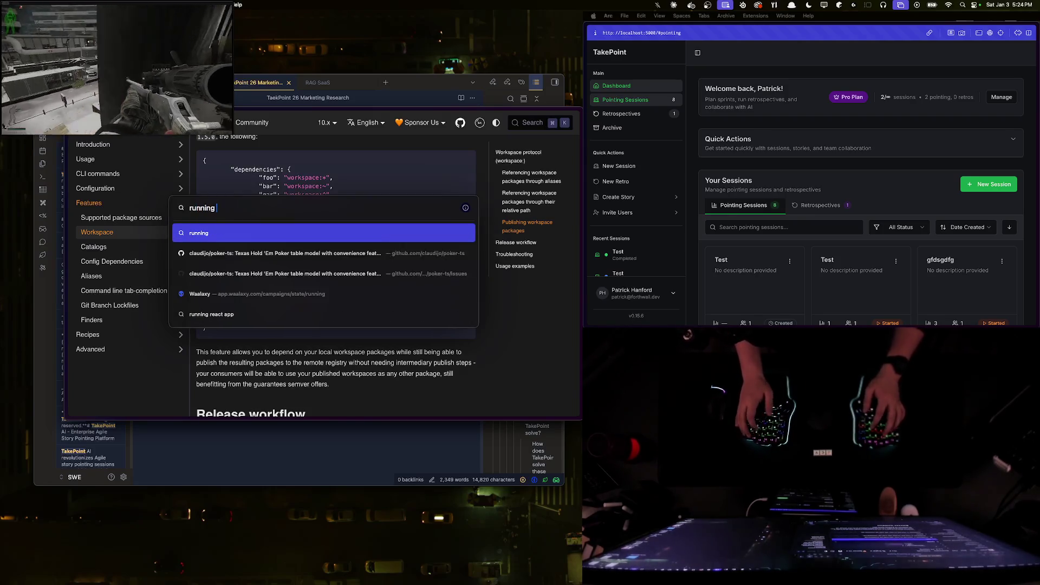
pyautogui.write(' astro blog as')
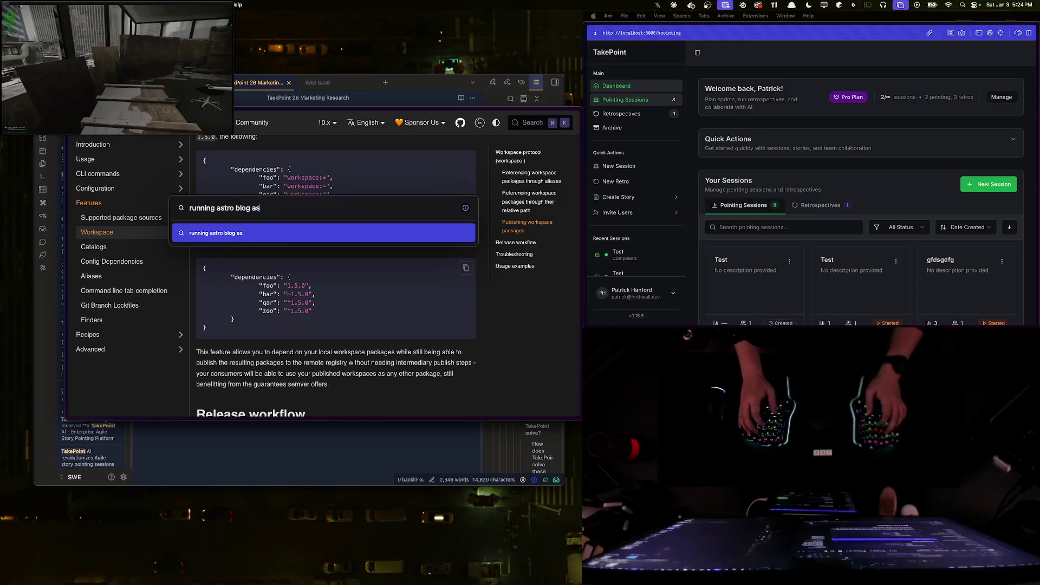
pyautogui.write(' monorepo')
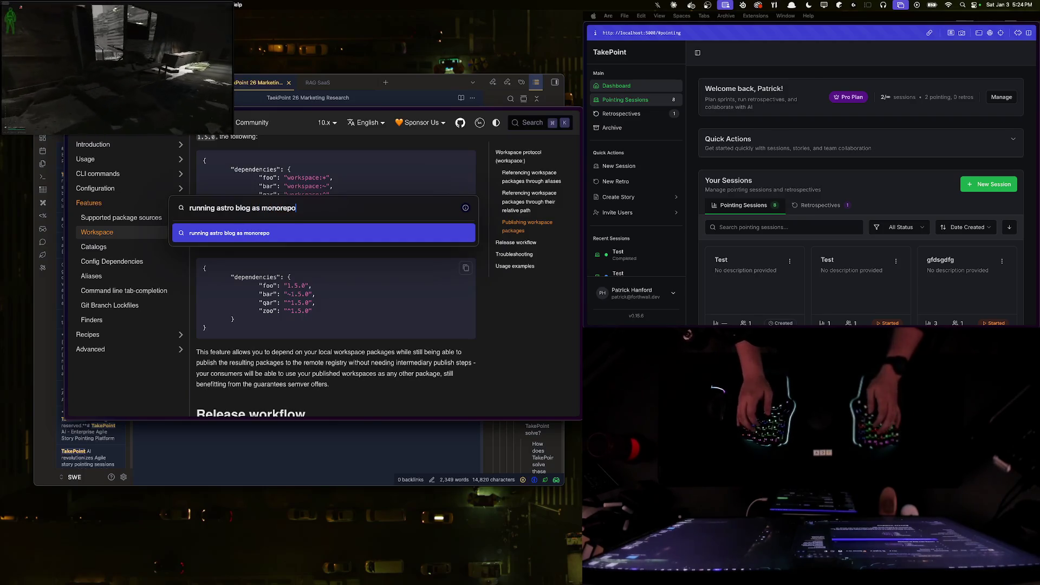
# - Search 'running astro blog as monorepo' and open the Build your blog with Astro and Sanity guide
pyautogui.press('Return')
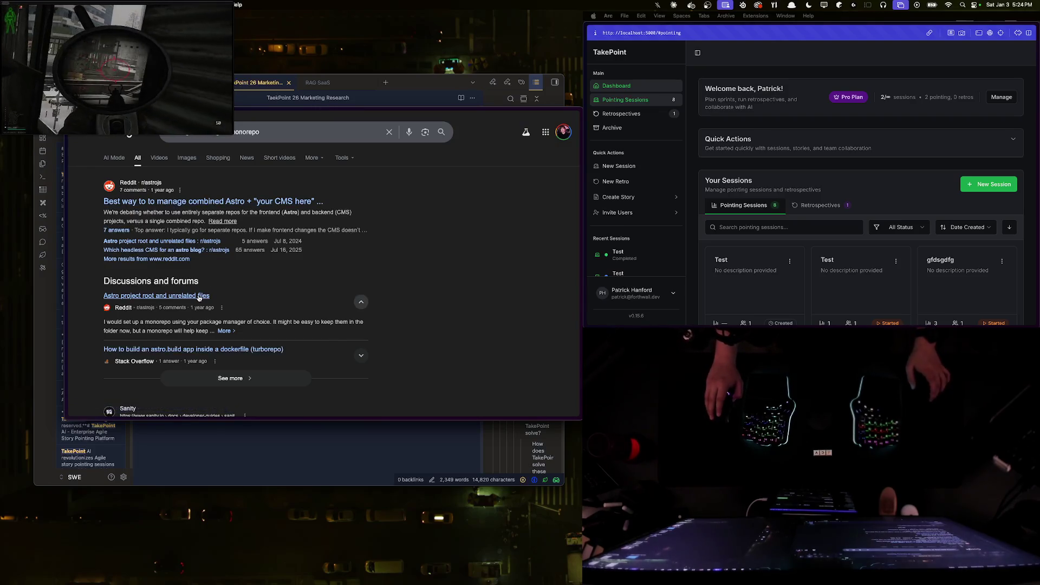
pyautogui.scroll(-2, 199, 298)
pyautogui.scroll(-2, 199, 298)
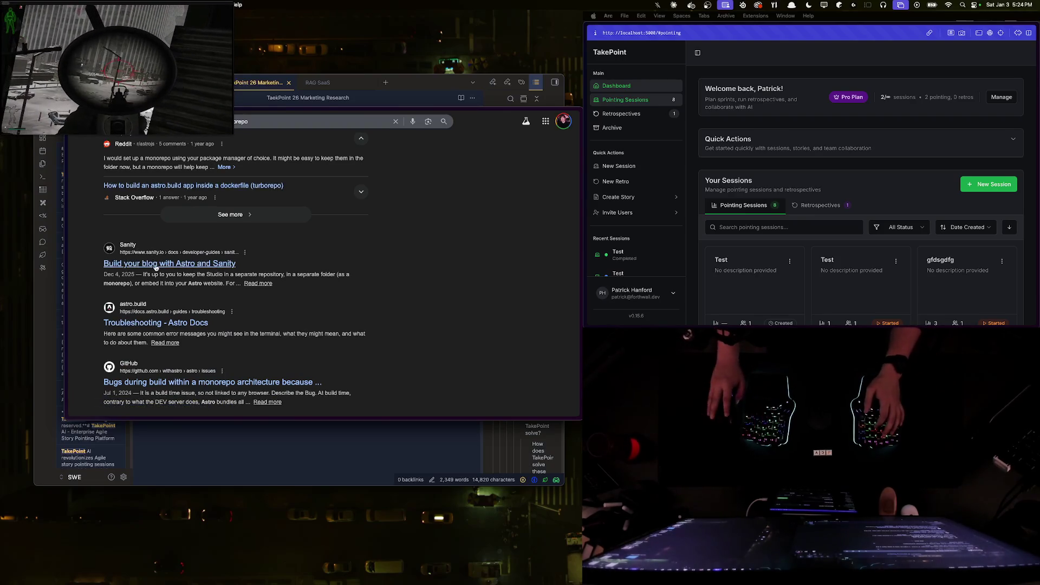
pyautogui.click(199, 264)
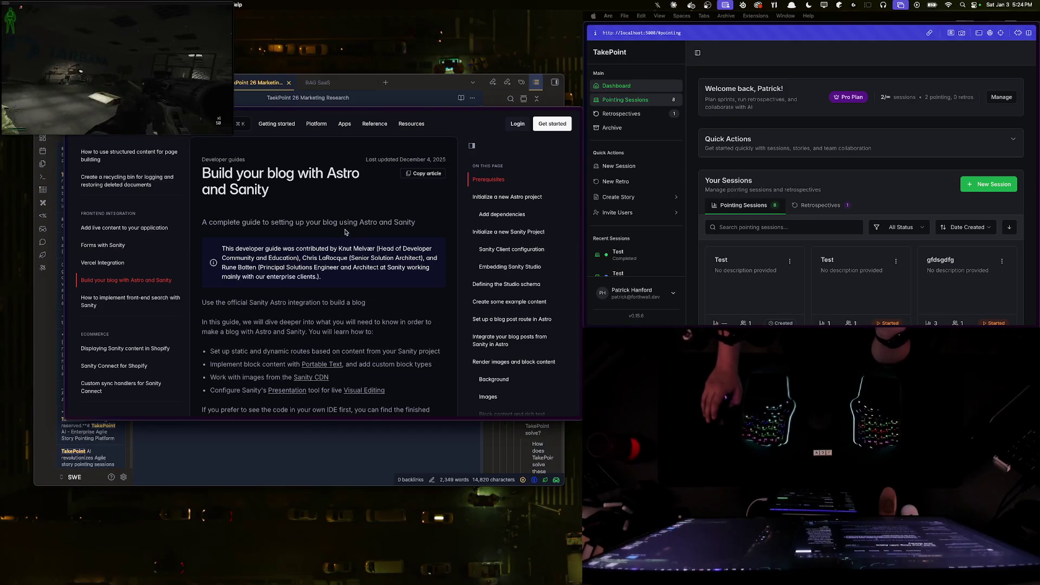
# - Note the official integration sentence in the guide, then go to the sanity.io homepage
pyautogui.tripleClick(257, 305)
pyautogui.click(257, 305)
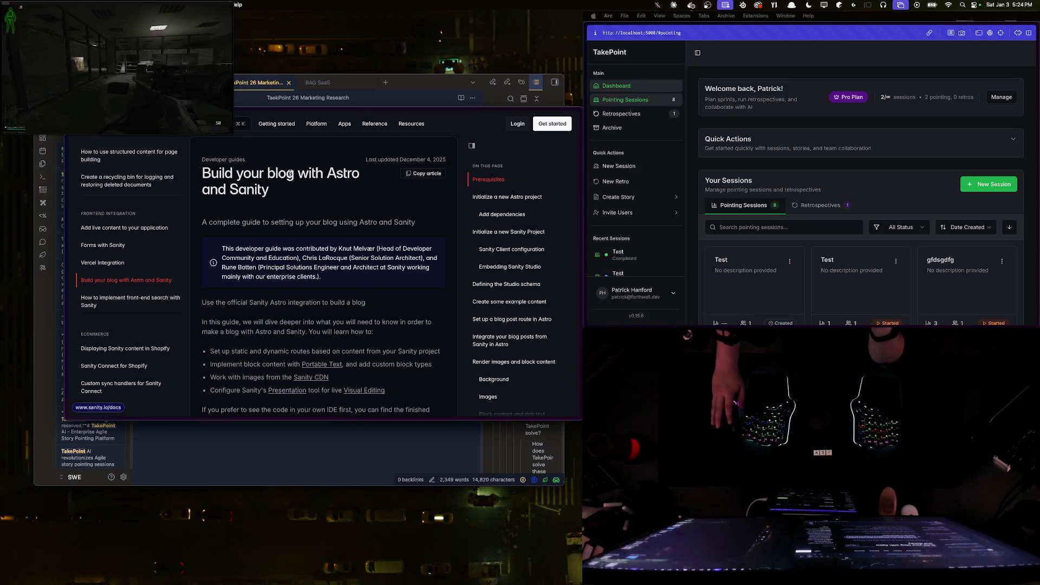
pyautogui.press('super+l')
pyautogui.write('sanity')
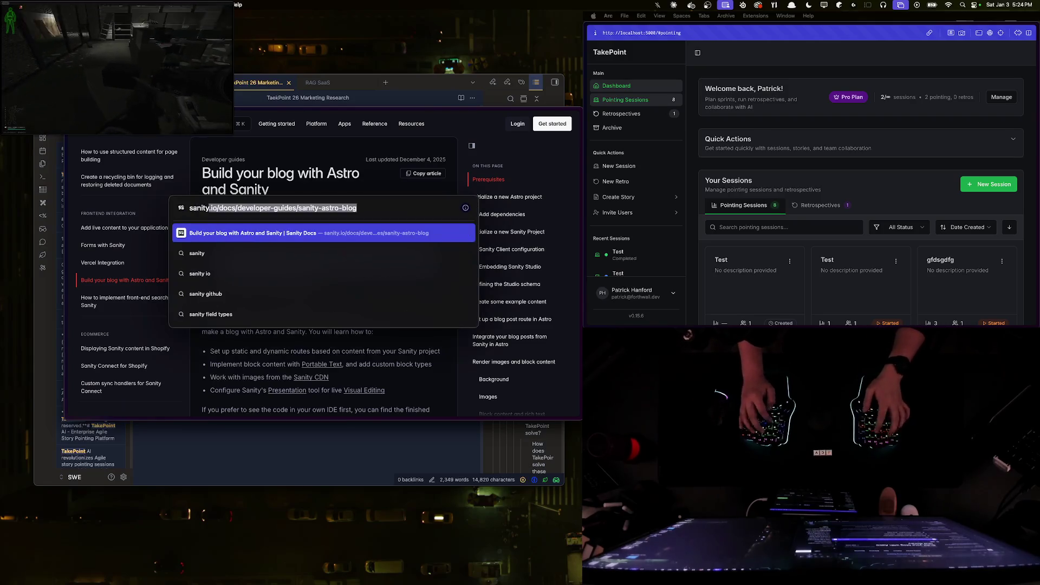
pyautogui.write('.io')
pyautogui.press('Return')
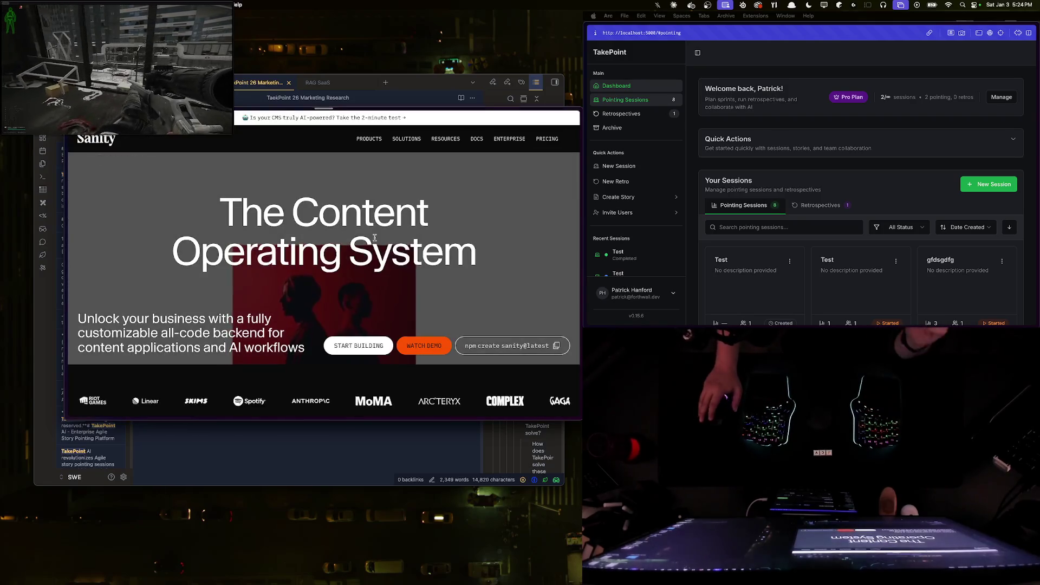
pyautogui.scroll(-5, 414, 228)
pyautogui.scroll(-10, 295, 258)
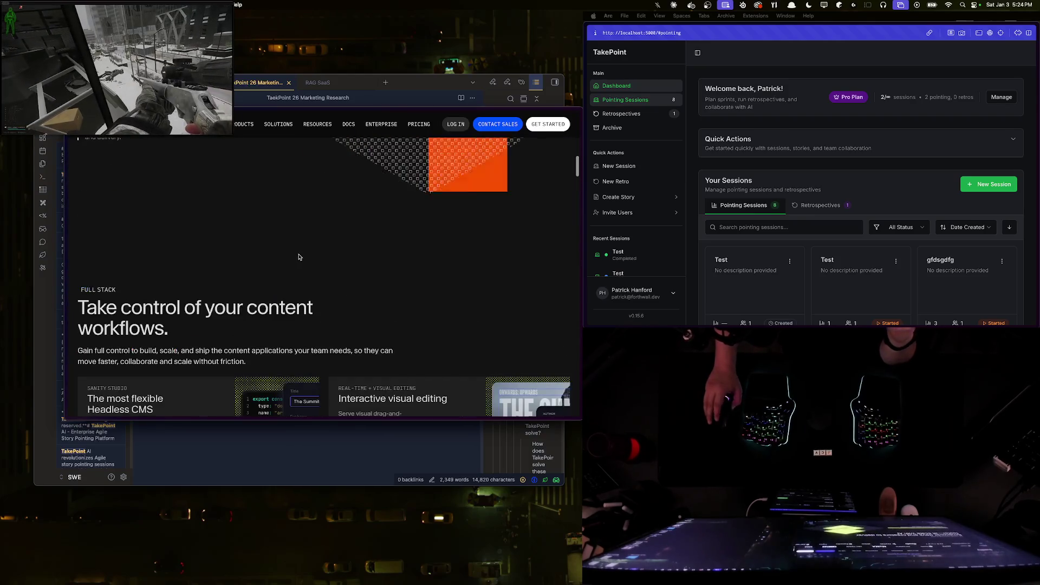
pyautogui.scroll(-5, 301, 300)
pyautogui.scroll(3, 301, 300)
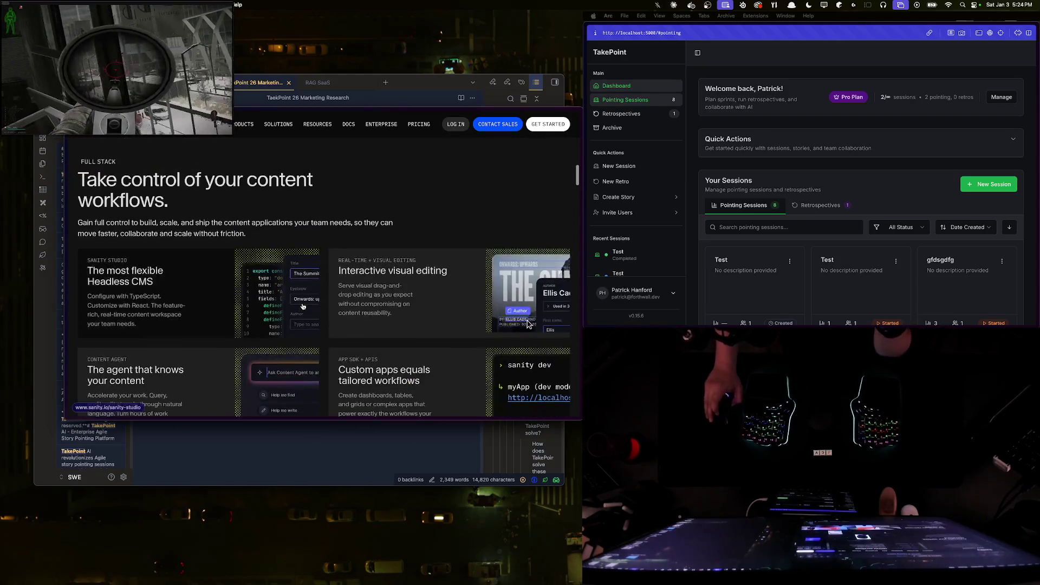
pyautogui.scroll(-2, 303, 305)
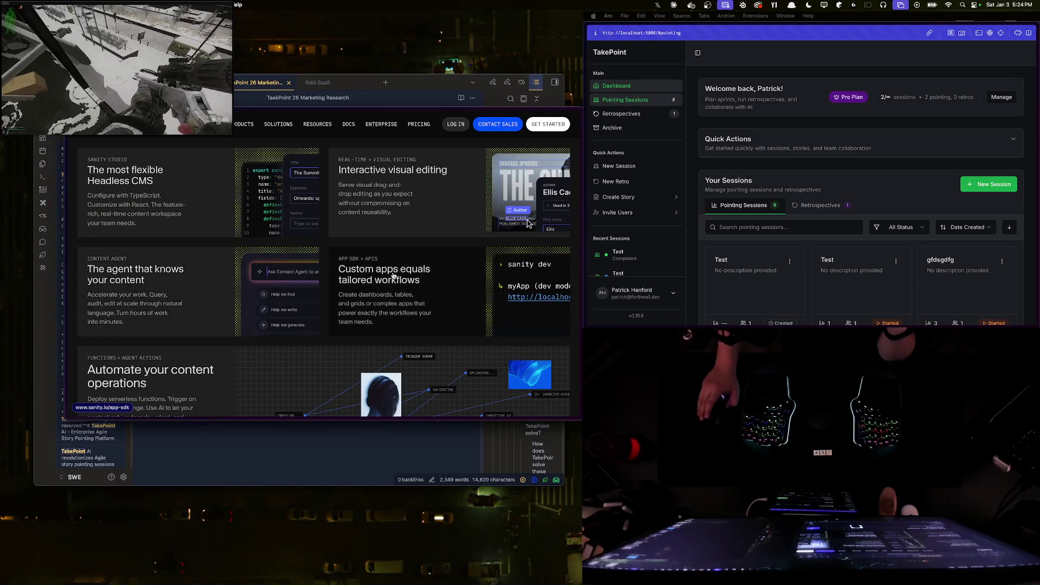
pyautogui.scroll(-5, 334, 291)
pyautogui.scroll(-1, 342, 280)
pyautogui.scroll(10, 343, 281)
pyautogui.scroll(5, 343, 283)
pyautogui.scroll(2, 342, 288)
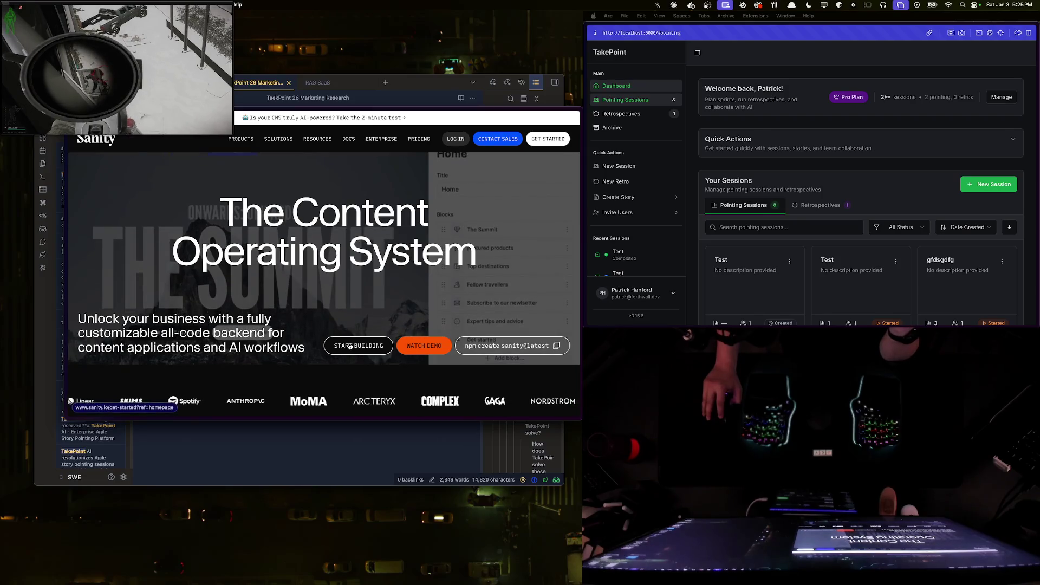
# - Open Sanity's pricing plans comparing Free, Growth and Enterprise tiers
pyautogui.click(414, 146)
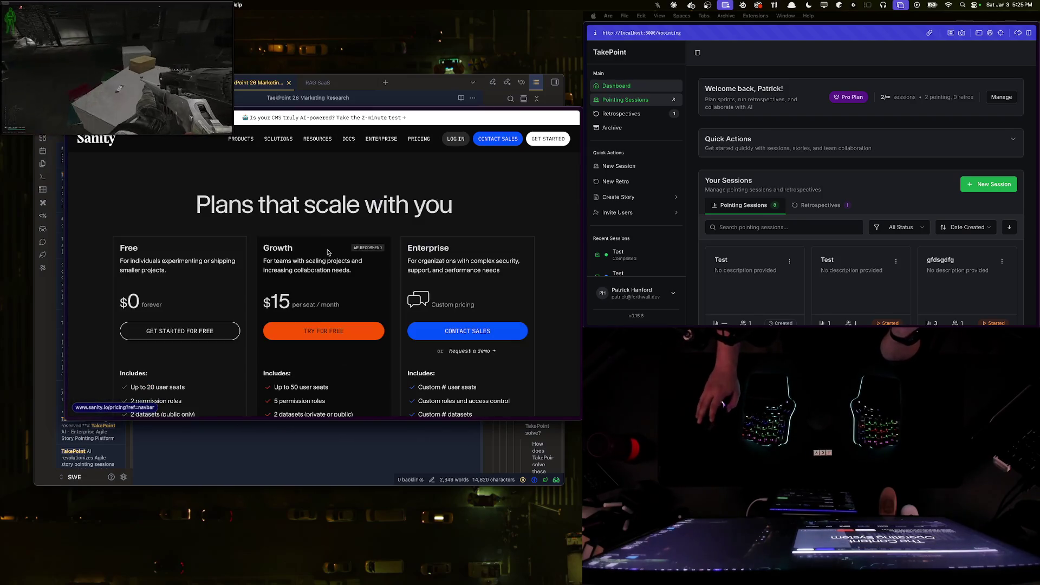
pyautogui.scroll(-2, 356, 277)
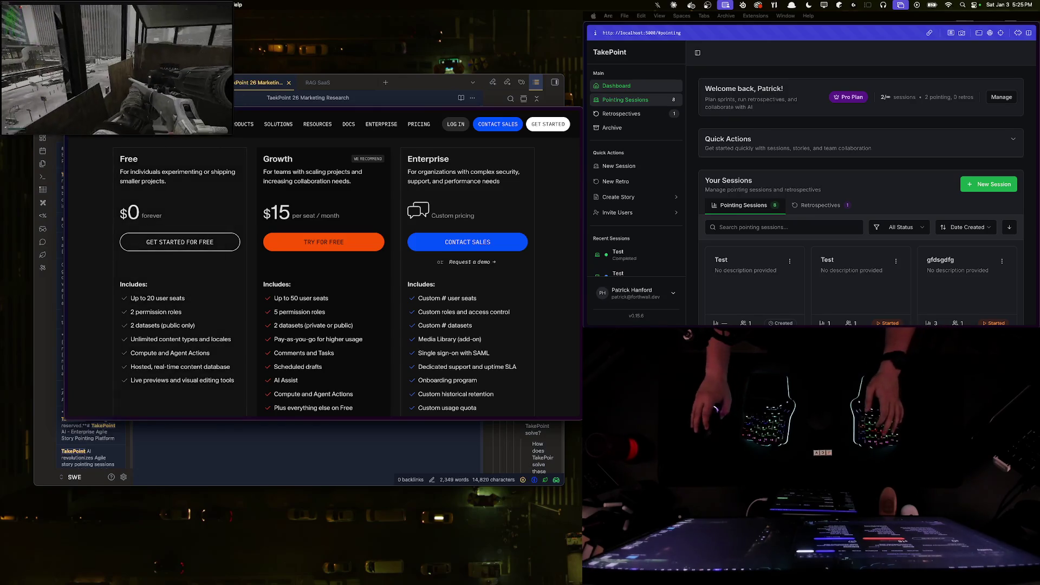
pyautogui.moveTo(210, 123); pyautogui.dragTo(273, 159)
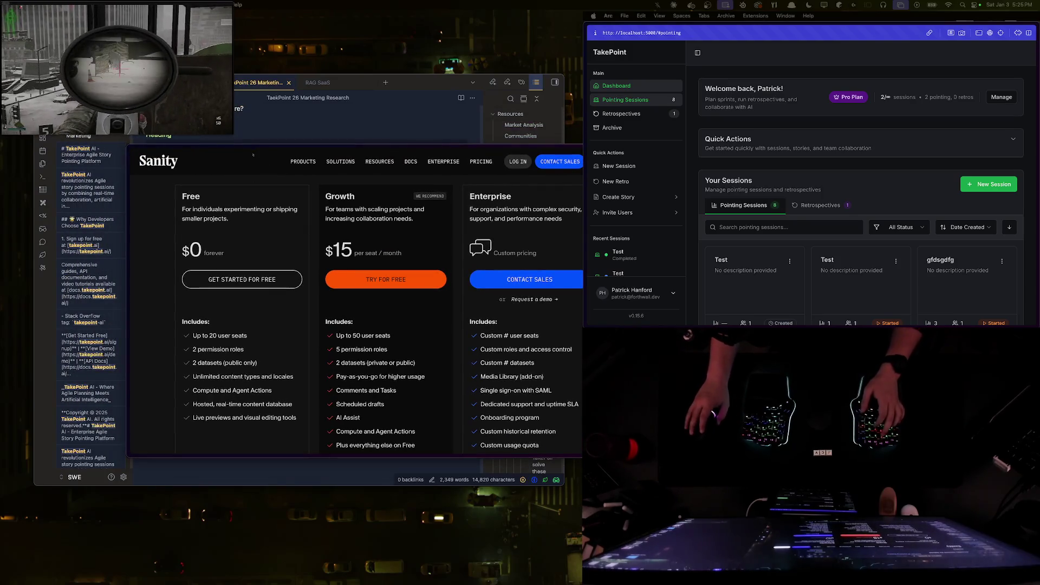